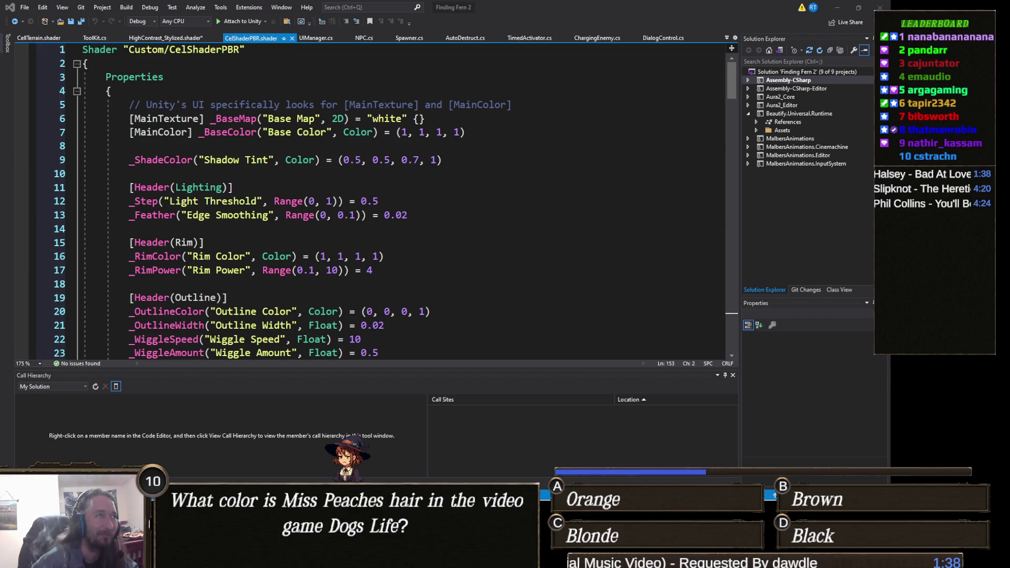
Step: Return to the TeeVeedle browser window and move on from the solved Hey Arnold! round
{"action": "key", "text": "alt+Tab"}
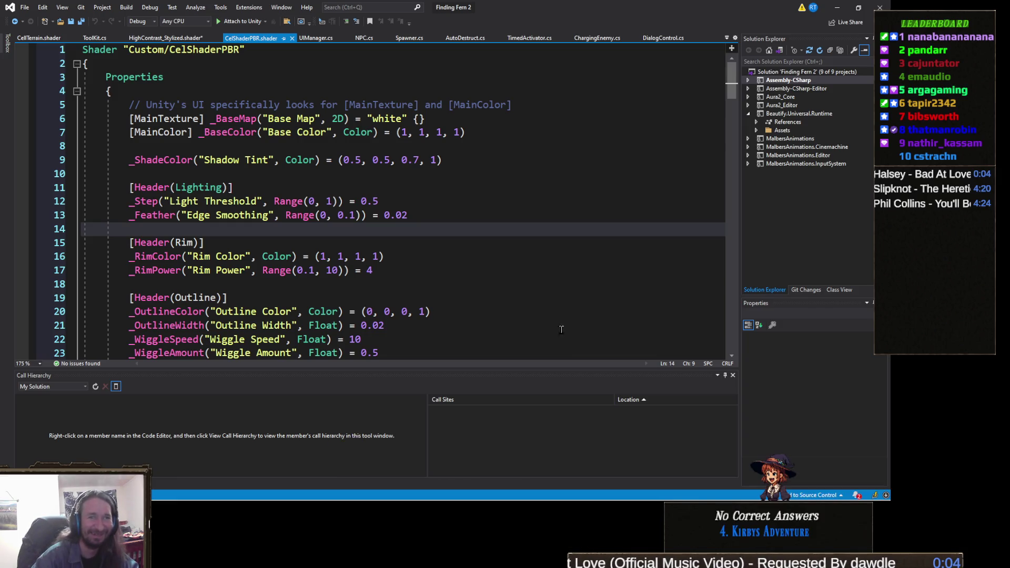
{"action": "scroll", "coordinate": [379, 153], "scroll_direction": "down", "scroll_amount": 2}
{"action": "scroll", "coordinate": [383, 176], "scroll_direction": "up", "scroll_amount": 2}
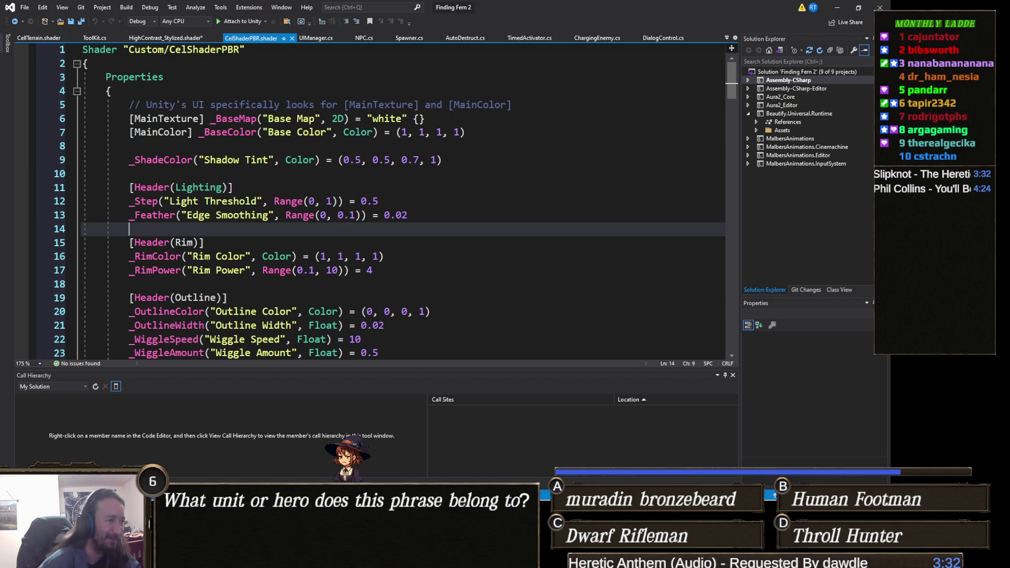
{"action": "mouse_move", "coordinate": [309, 559]}
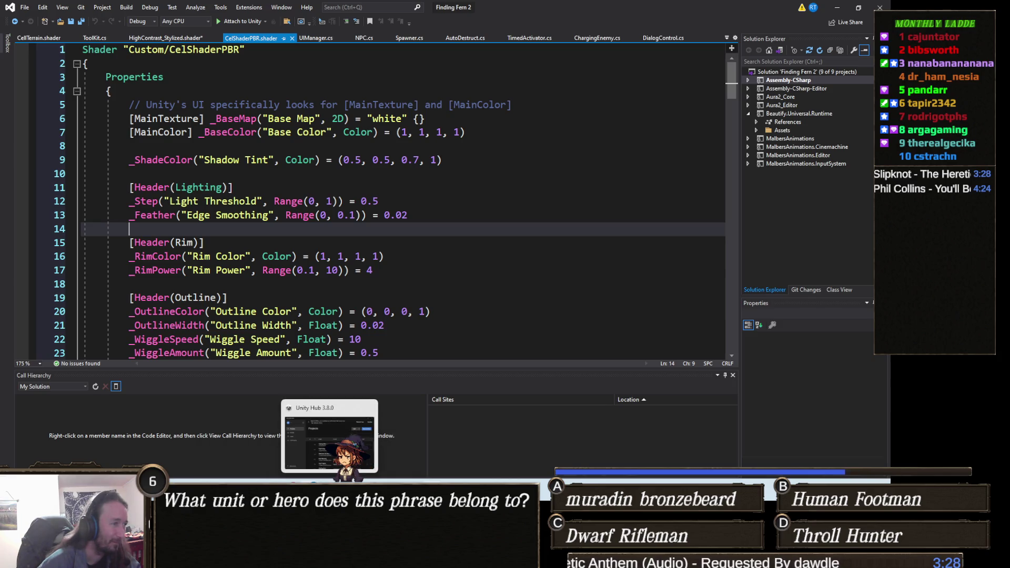
{"action": "left_click", "coordinate": [368, 447]}
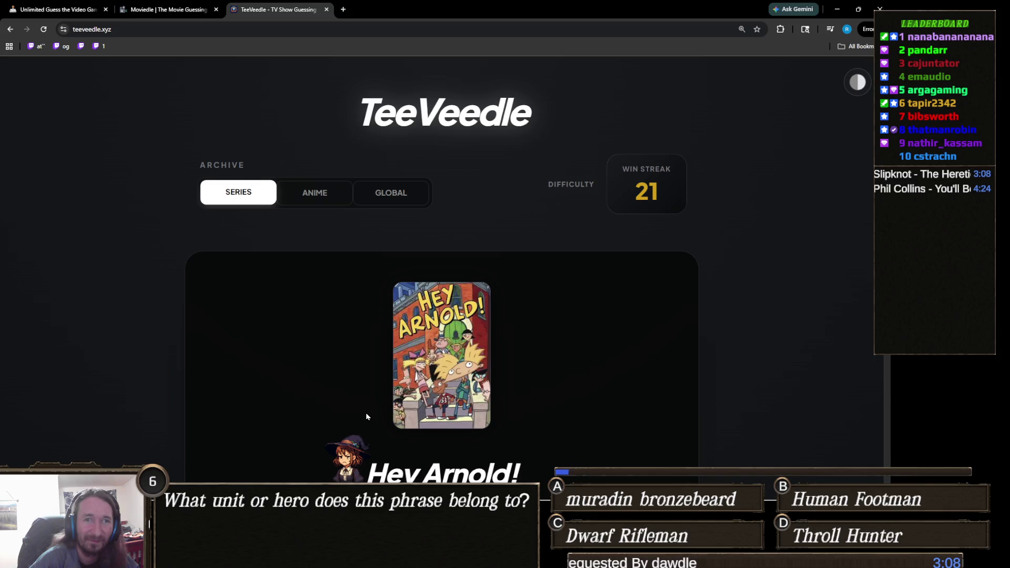
{"action": "scroll", "coordinate": [416, 429], "scroll_direction": "down", "scroll_amount": 3}
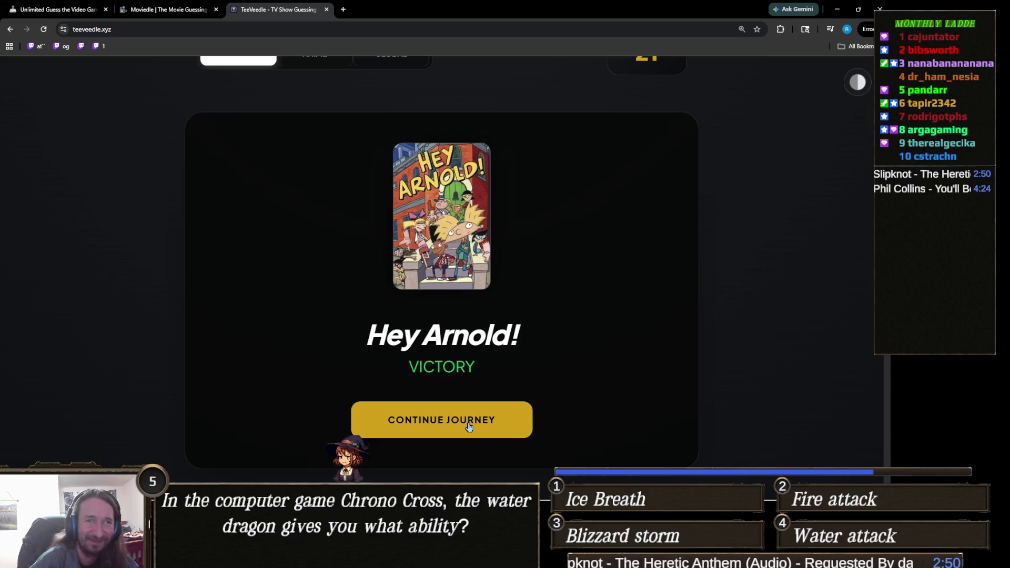
{"action": "left_click", "coordinate": [469, 425]}
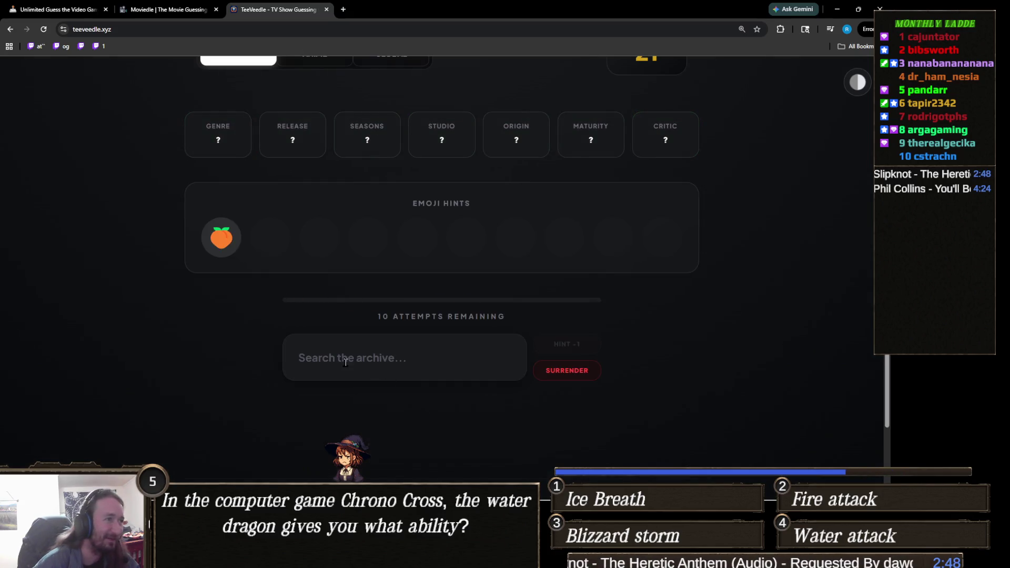
Step: Win the round with the guess Atlanta, then start a fresh TeeVeedle round
{"action": "left_click", "coordinate": [369, 347]}
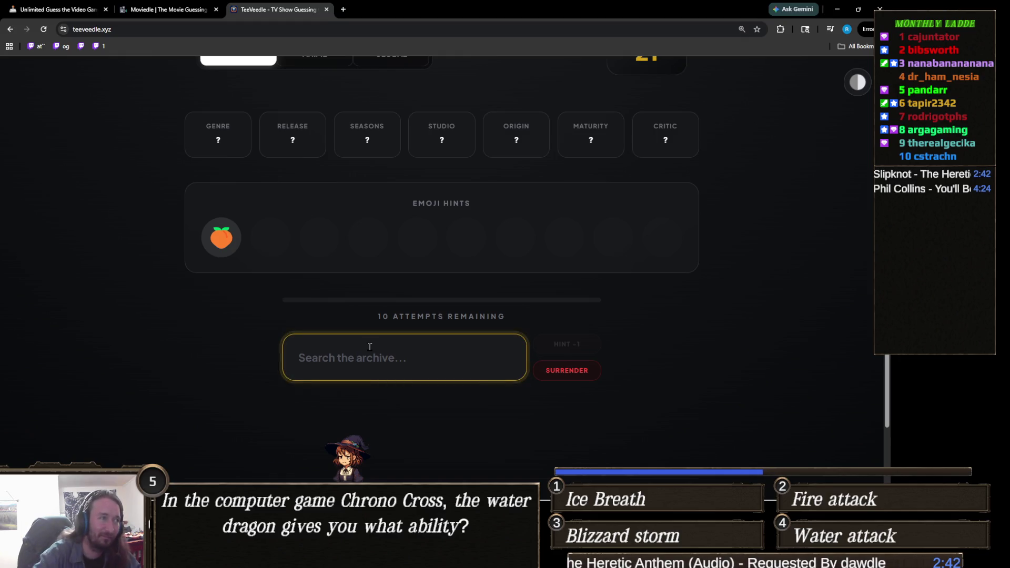
{"action": "type", "text": "atln"}
{"action": "key", "text": "BackSpace"}
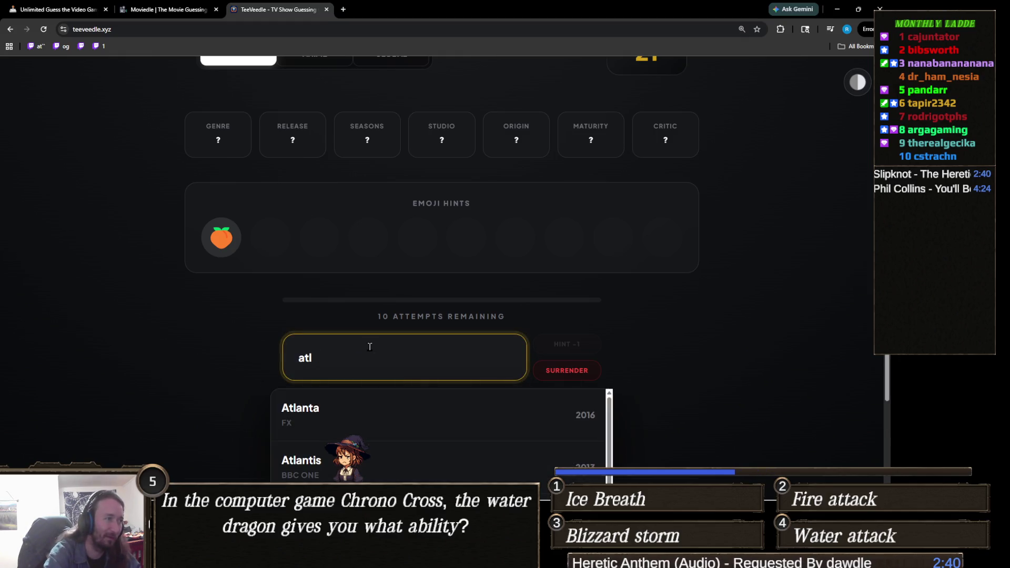
{"action": "left_click", "coordinate": [345, 407]}
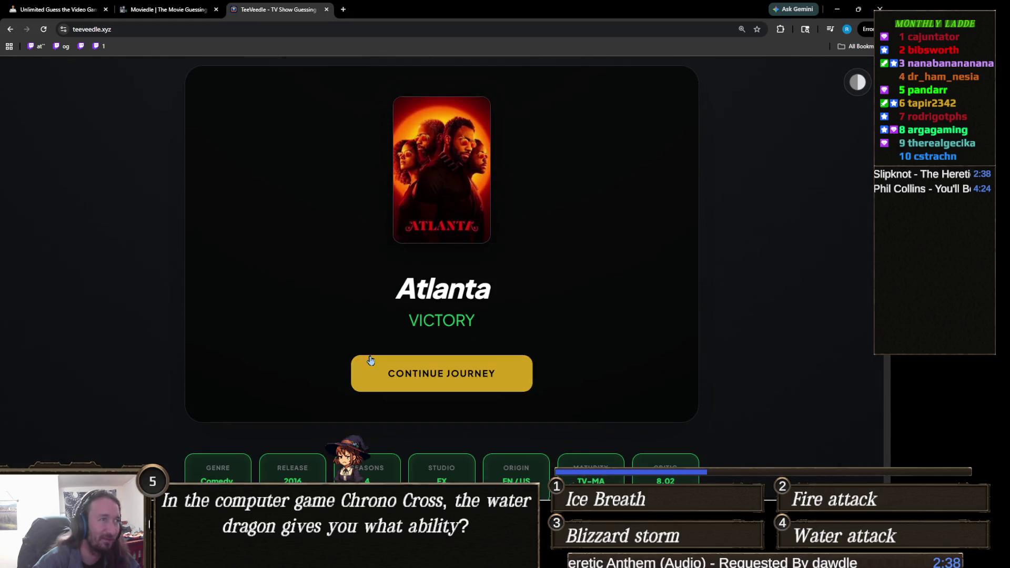
{"action": "left_click", "coordinate": [421, 372]}
Step: Guess Spider-Man (1994) and Spider-Man: The New Animated Series, both misses, leaving 8 attempts
{"action": "scroll", "coordinate": [408, 365], "scroll_direction": "down", "scroll_amount": 3}
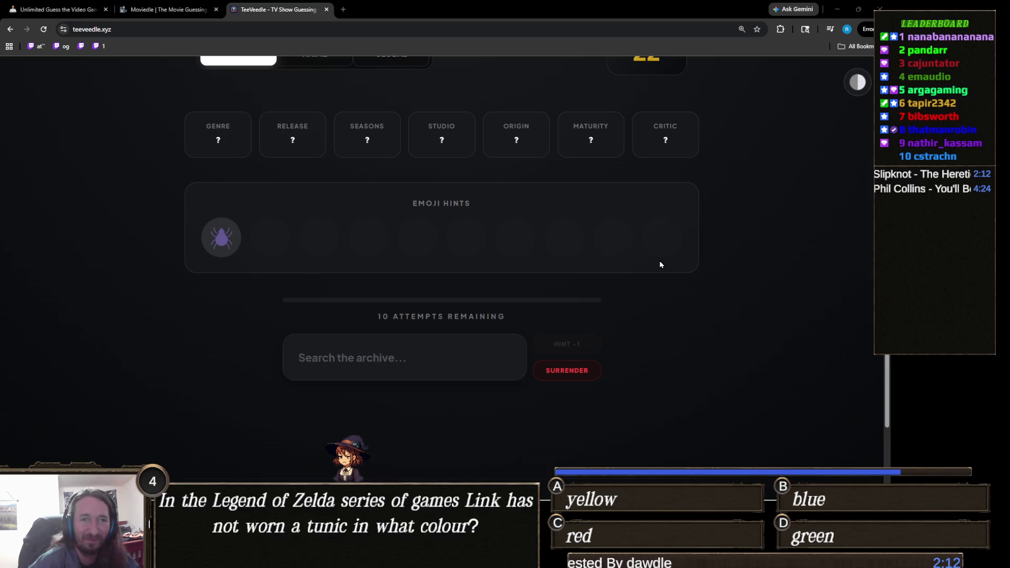
{"action": "left_click", "coordinate": [410, 358]}
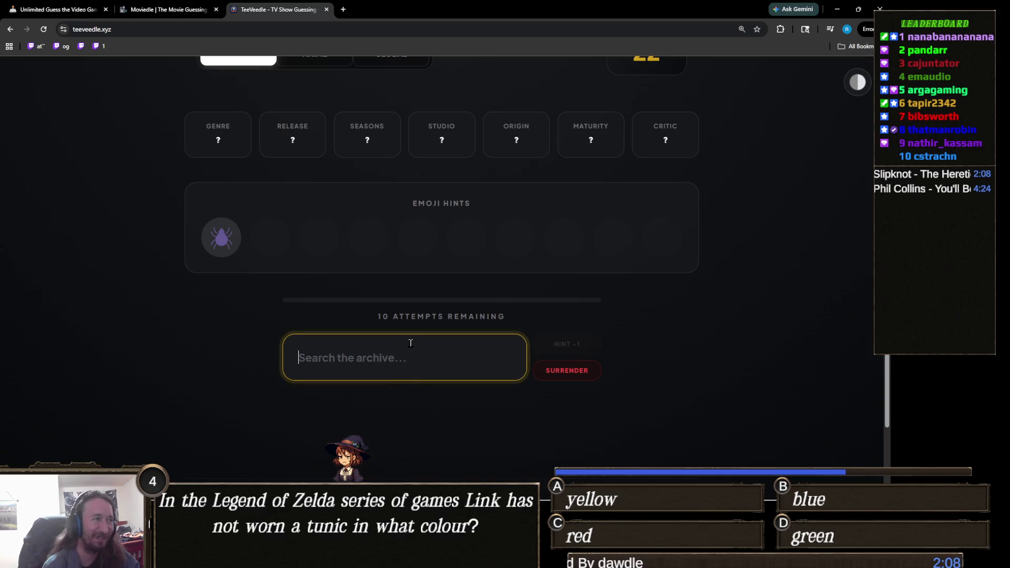
{"action": "type", "text": "spid"}
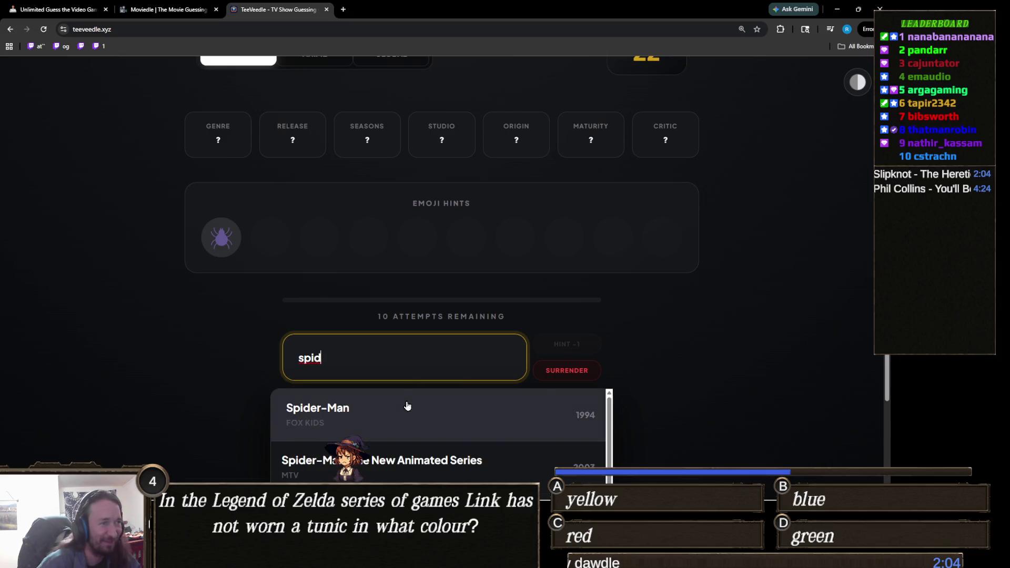
{"action": "left_click", "coordinate": [394, 408]}
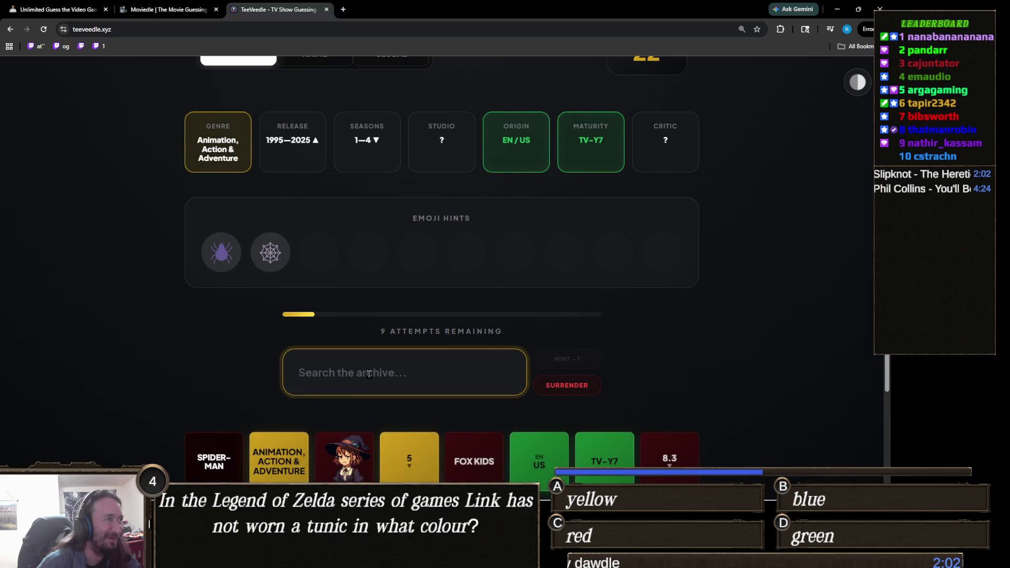
{"action": "type", "text": "spider"}
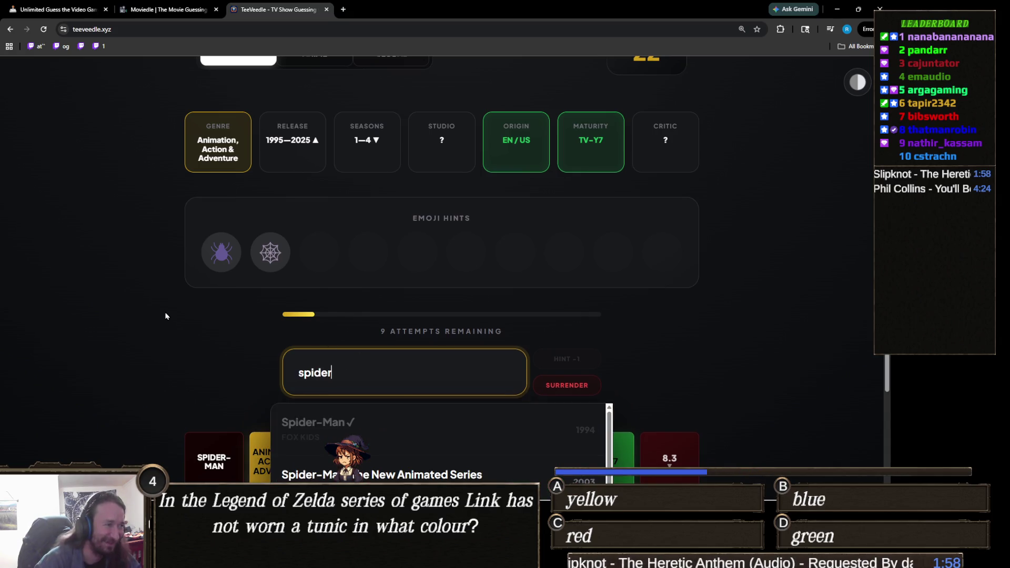
{"action": "scroll", "coordinate": [165, 315], "scroll_direction": "down", "scroll_amount": 3}
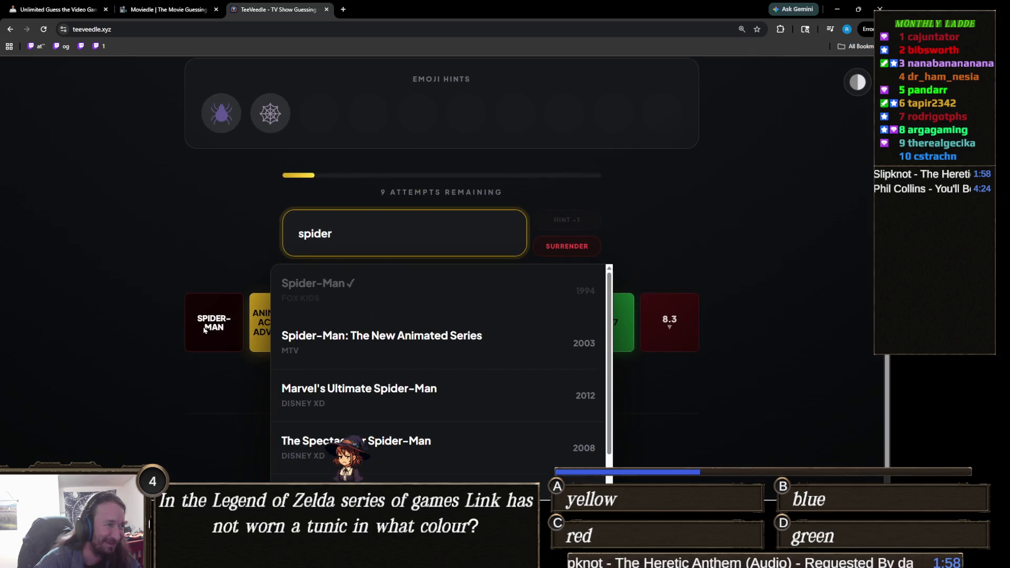
{"action": "left_click", "coordinate": [358, 347]}
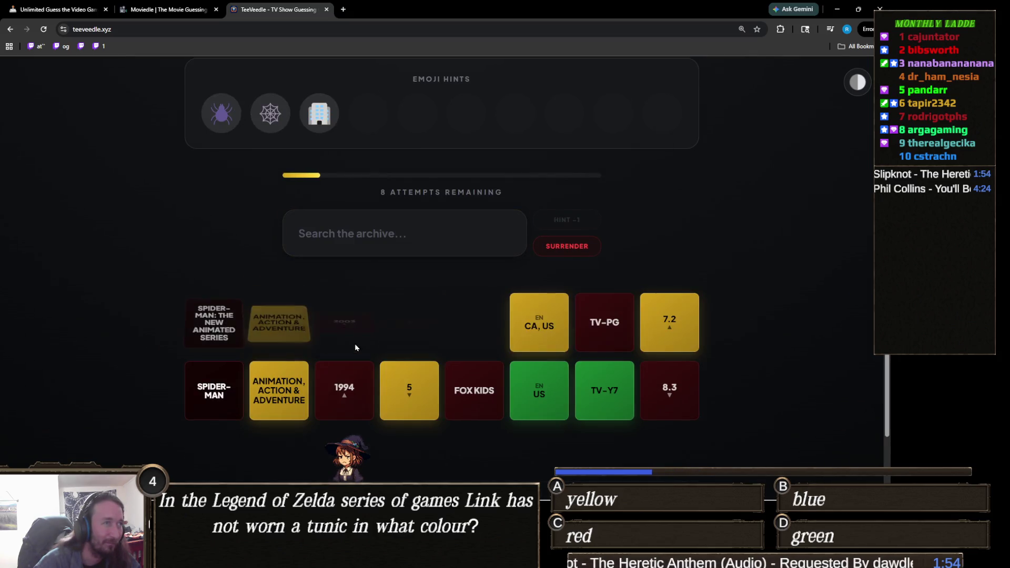
{"action": "type", "text": "spider"}
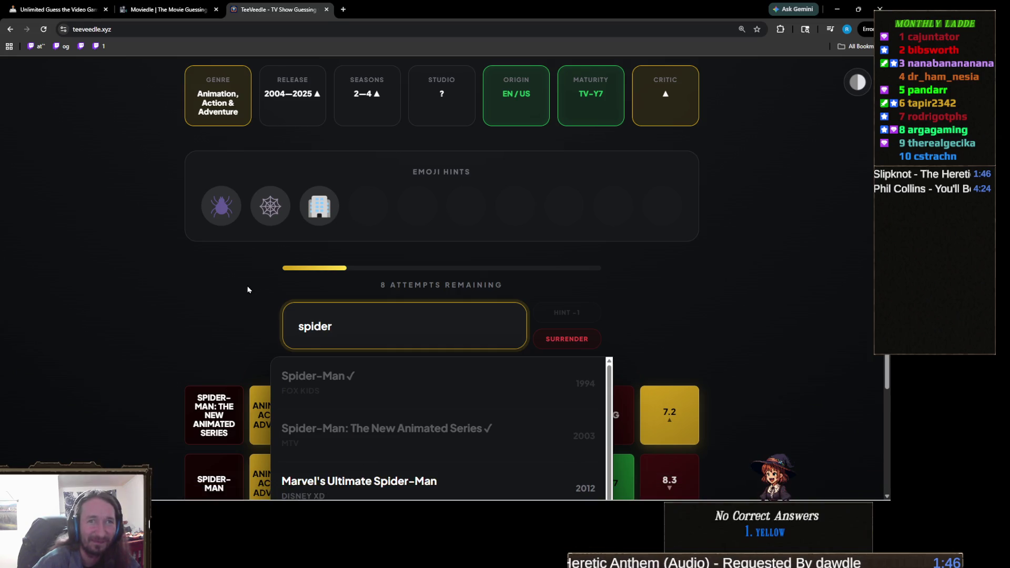
Step: Submit The Spectacular Spider-Man as a guess from the archive dropdown
{"action": "scroll", "coordinate": [248, 290], "scroll_direction": "down", "scroll_amount": 3}
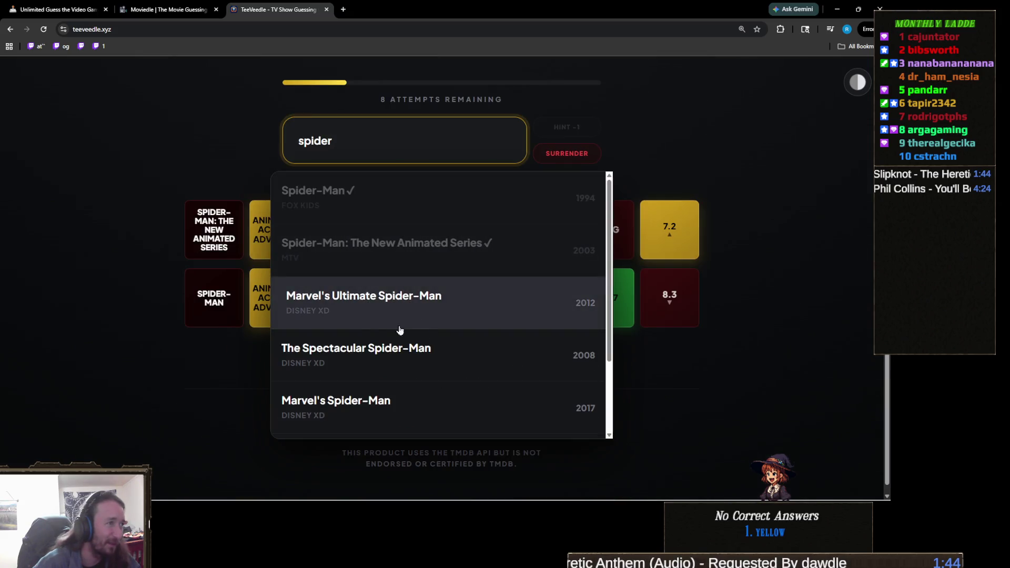
{"action": "scroll", "coordinate": [358, 358], "scroll_direction": "down", "scroll_amount": 2}
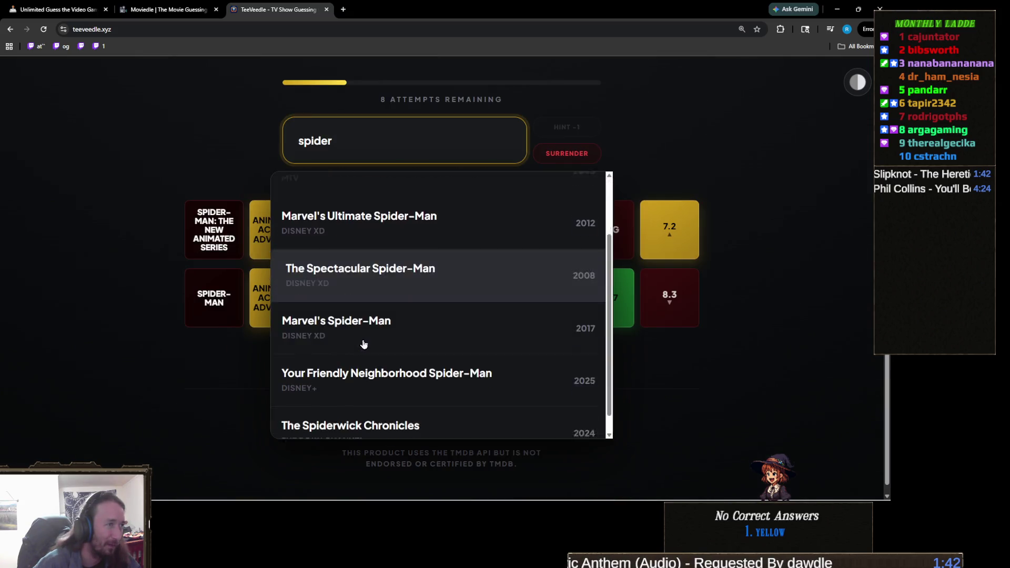
{"action": "scroll", "coordinate": [389, 305], "scroll_direction": "up", "scroll_amount": 2}
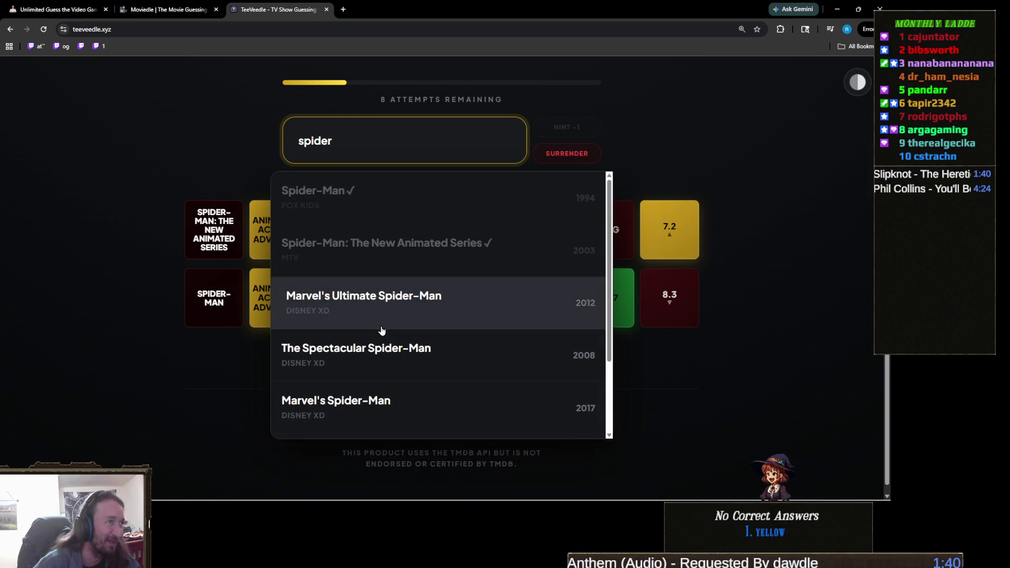
{"action": "scroll", "coordinate": [383, 331], "scroll_direction": "up", "scroll_amount": 1}
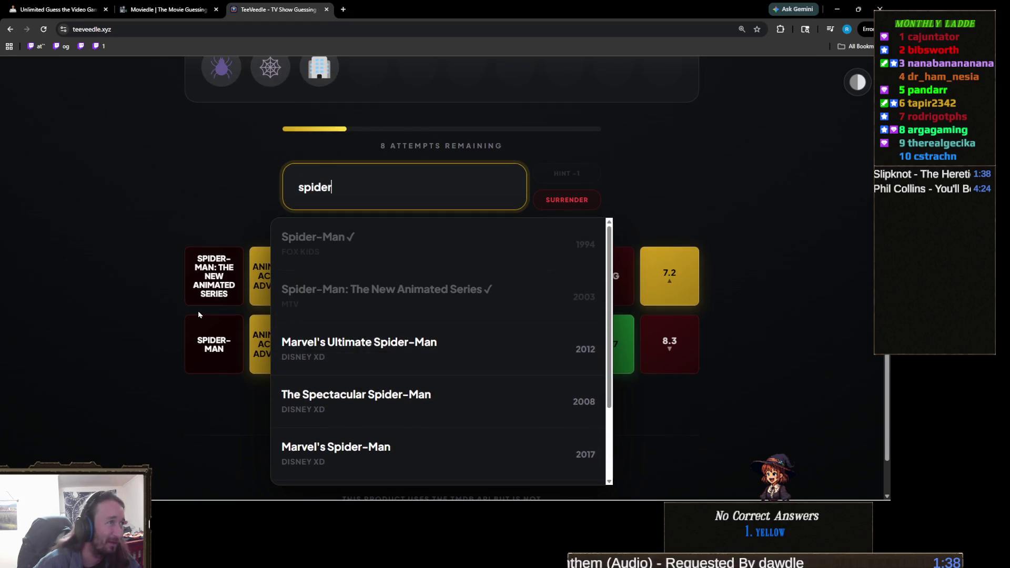
{"action": "scroll", "coordinate": [199, 314], "scroll_direction": "down", "scroll_amount": 1}
{"action": "scroll", "coordinate": [416, 294], "scroll_direction": "down", "scroll_amount": 2}
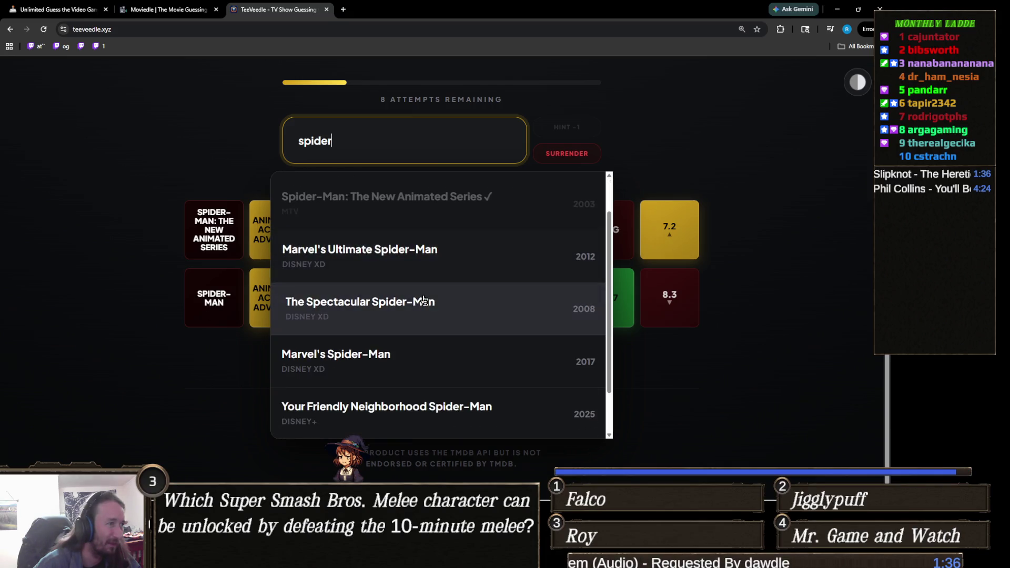
{"action": "scroll", "coordinate": [423, 298], "scroll_direction": "down", "scroll_amount": 2}
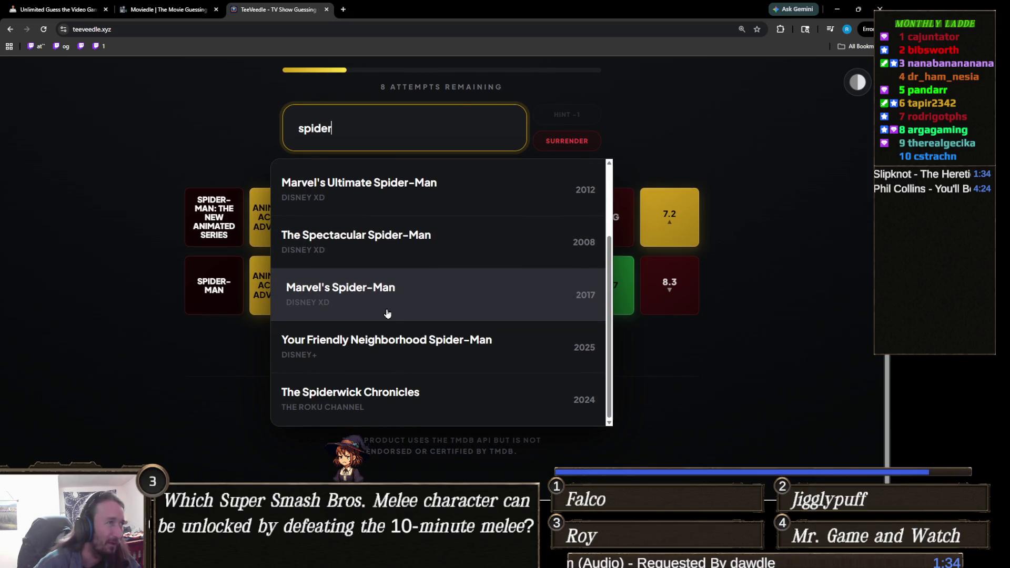
{"action": "scroll", "coordinate": [399, 305], "scroll_direction": "up", "scroll_amount": 1}
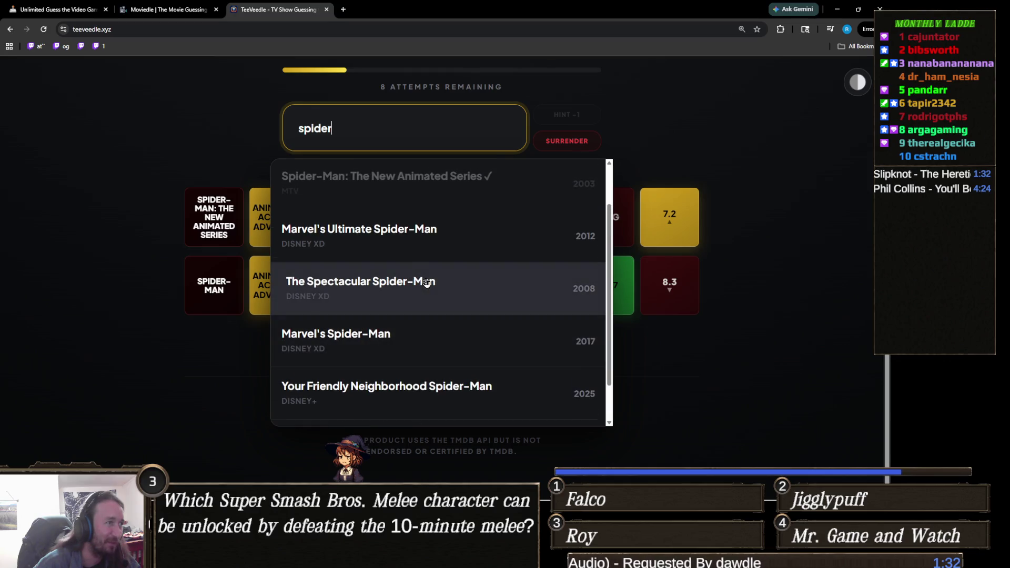
{"action": "scroll", "coordinate": [407, 294], "scroll_direction": "up", "scroll_amount": 1}
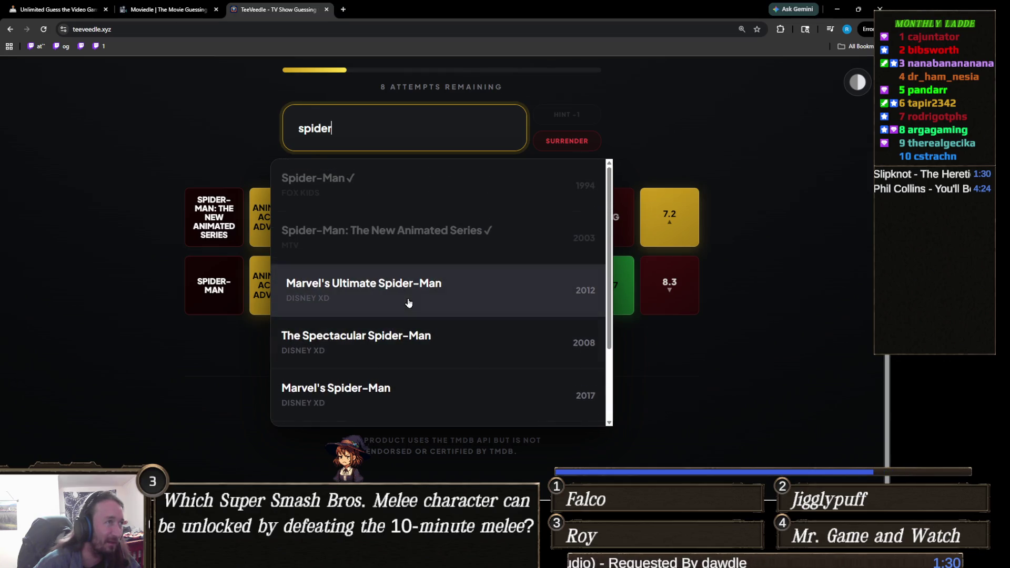
{"action": "scroll", "coordinate": [408, 303], "scroll_direction": "down", "scroll_amount": 2}
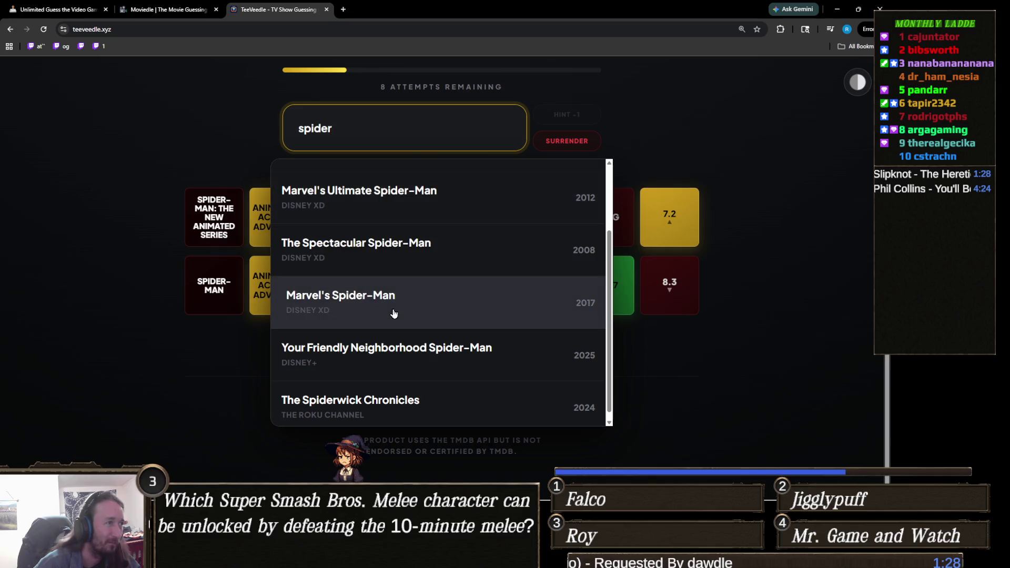
{"action": "left_click", "coordinate": [397, 255]}
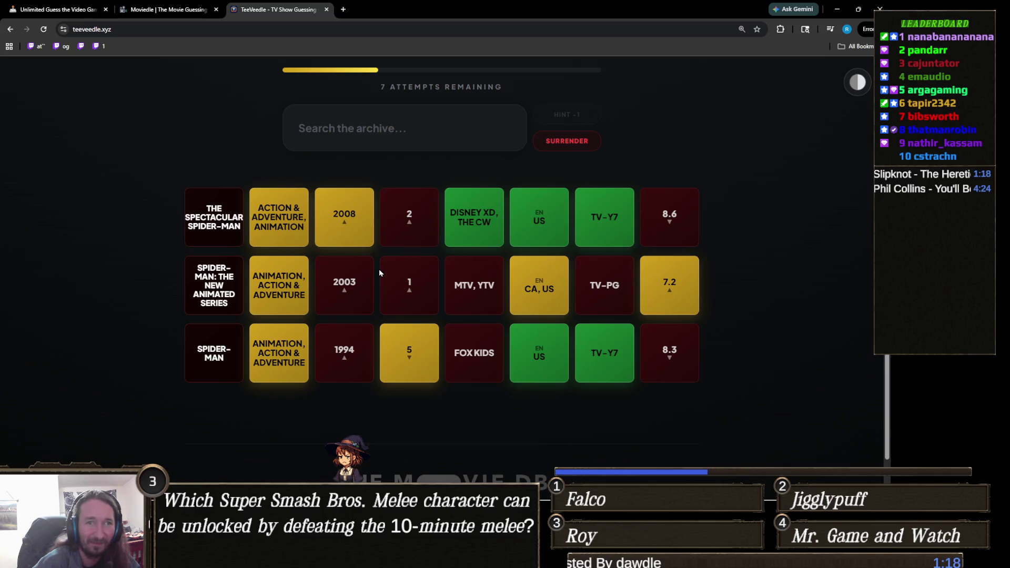
Step: Search 'spider' again and guess Marvel's Spider-Man
{"action": "scroll", "coordinate": [379, 269], "scroll_direction": "up", "scroll_amount": 2}
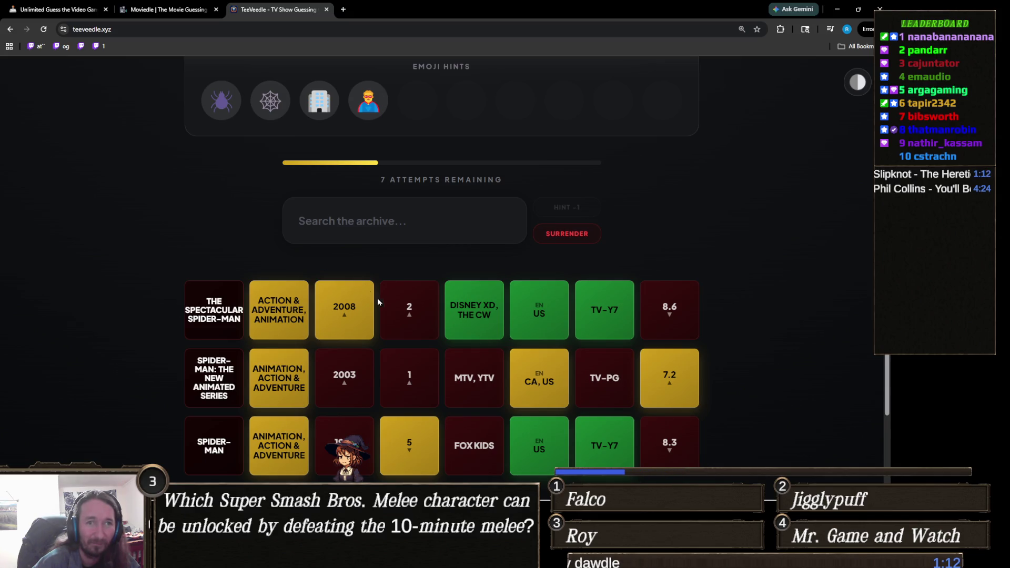
{"action": "left_click", "coordinate": [392, 229]}
{"action": "type", "text": "s"}
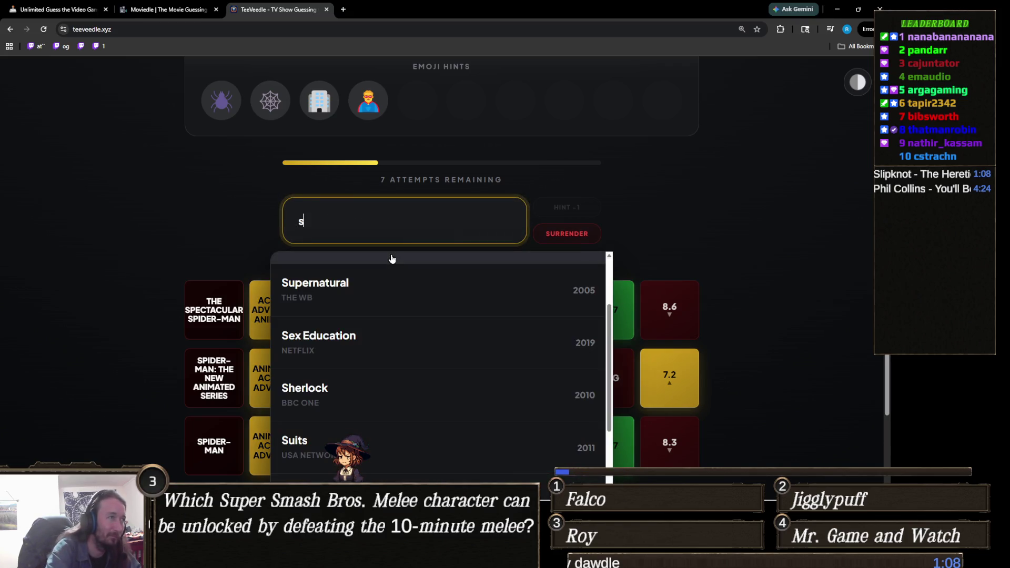
{"action": "type", "text": "pider"}
{"action": "scroll", "coordinate": [208, 278], "scroll_direction": "up", "scroll_amount": 2}
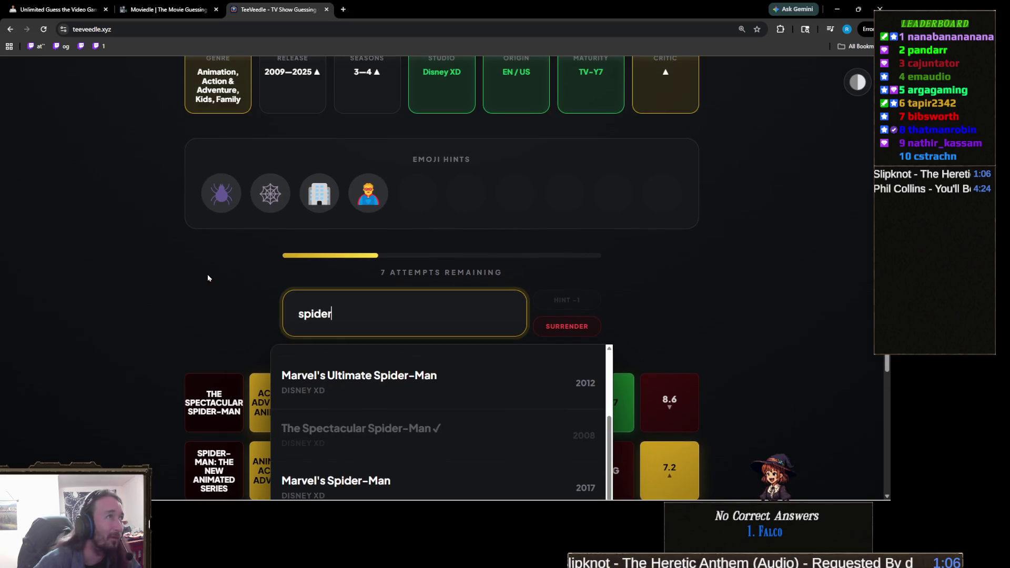
{"action": "scroll", "coordinate": [208, 275], "scroll_direction": "down", "scroll_amount": 3}
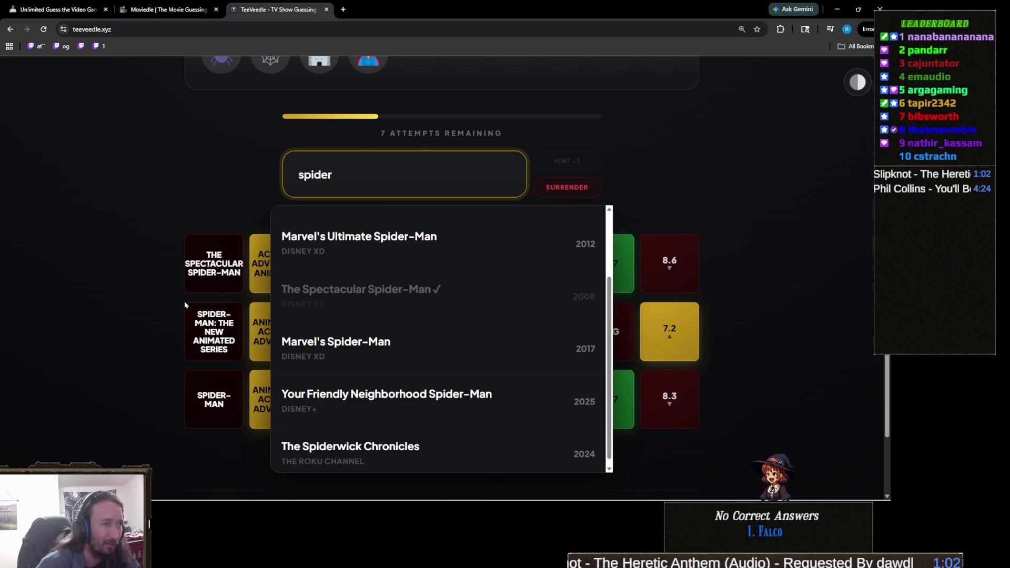
{"action": "left_click", "coordinate": [329, 342]}
Step: Solve the puzzle with Marvel's Ultimate Spider-Man for a 23 win streak and continue
{"action": "scroll", "coordinate": [277, 316], "scroll_direction": "up", "scroll_amount": 4}
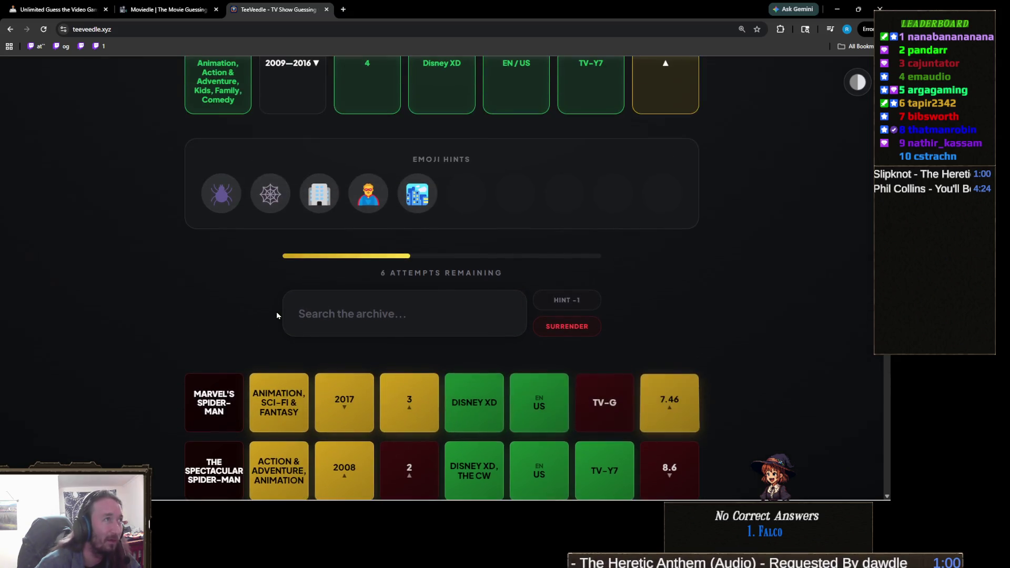
{"action": "left_click", "coordinate": [336, 341]}
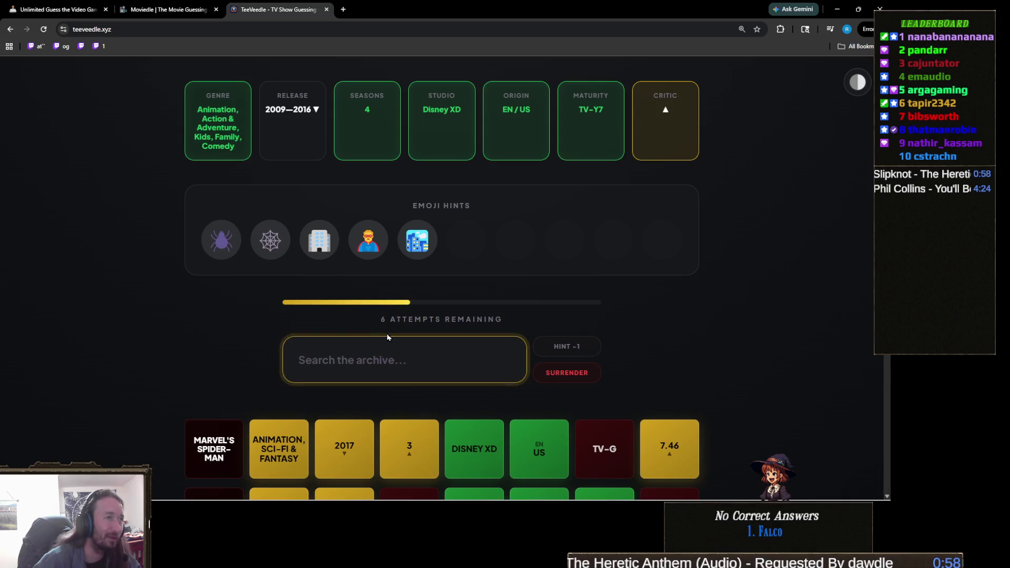
{"action": "type", "text": "sppider"}
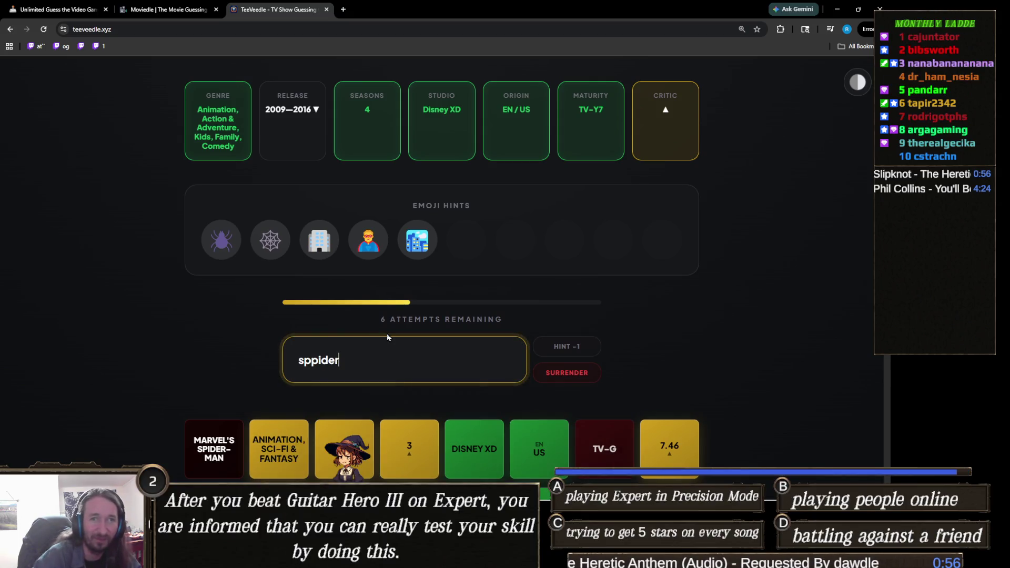
{"action": "scroll", "coordinate": [218, 255], "scroll_direction": "down", "scroll_amount": 4}
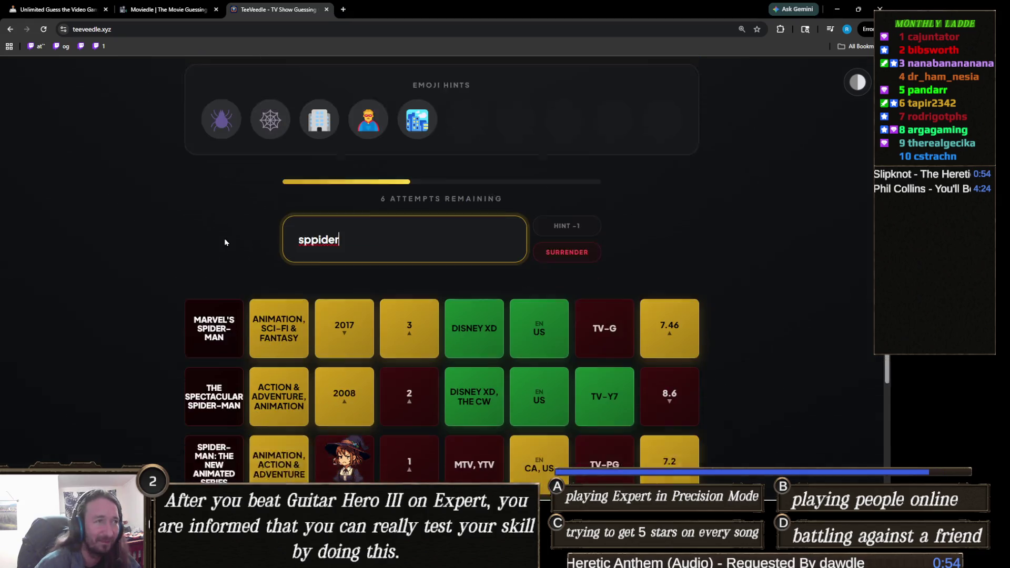
{"action": "key", "text": "BackSpace"}
{"action": "key", "text": "BackSpace"}
{"action": "key", "text": "BackSpace"}
{"action": "type", "text": "i"}
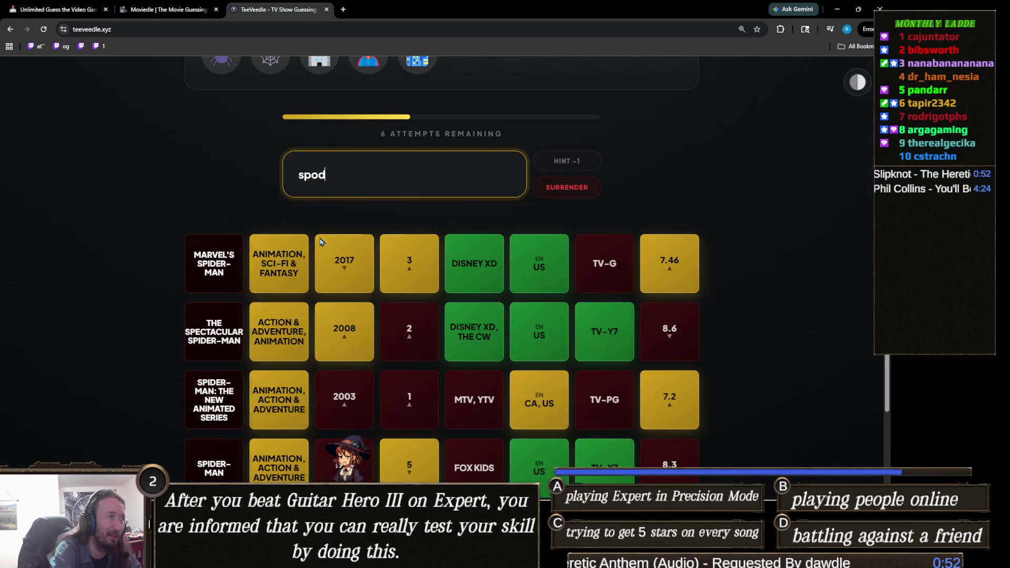
{"action": "key", "text": "BackSpace"}
{"action": "key", "text": "BackSpace"}
{"action": "type", "text": "ider"}
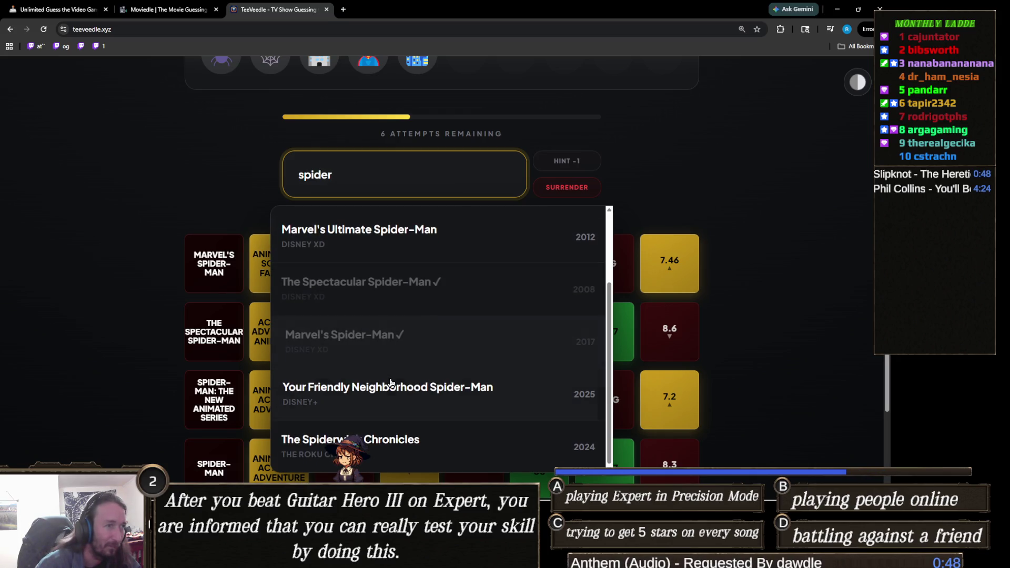
{"action": "left_click", "coordinate": [405, 230]}
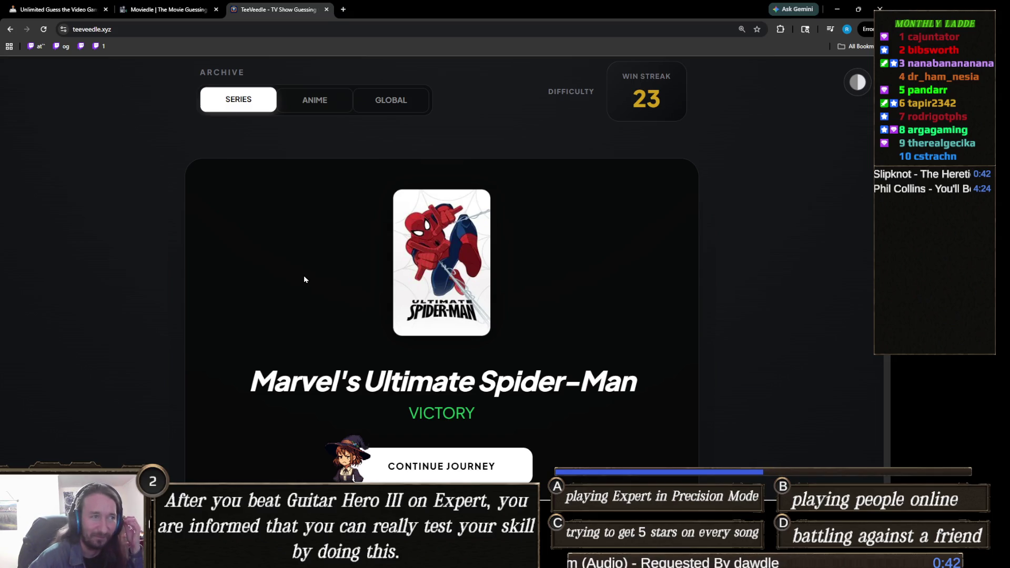
{"action": "scroll", "coordinate": [487, 304], "scroll_direction": "down", "scroll_amount": 2}
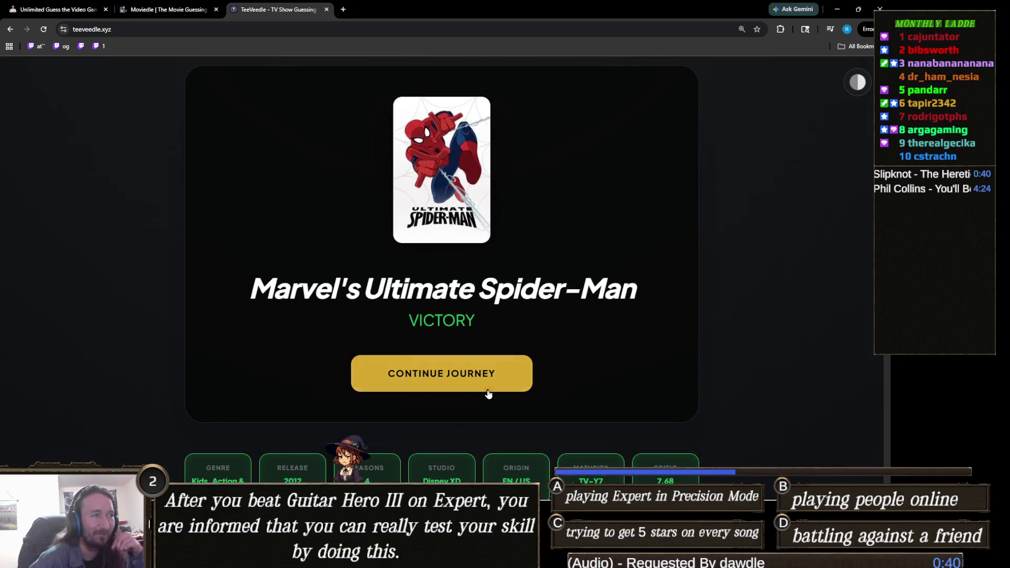
{"action": "left_click", "coordinate": [484, 378]}
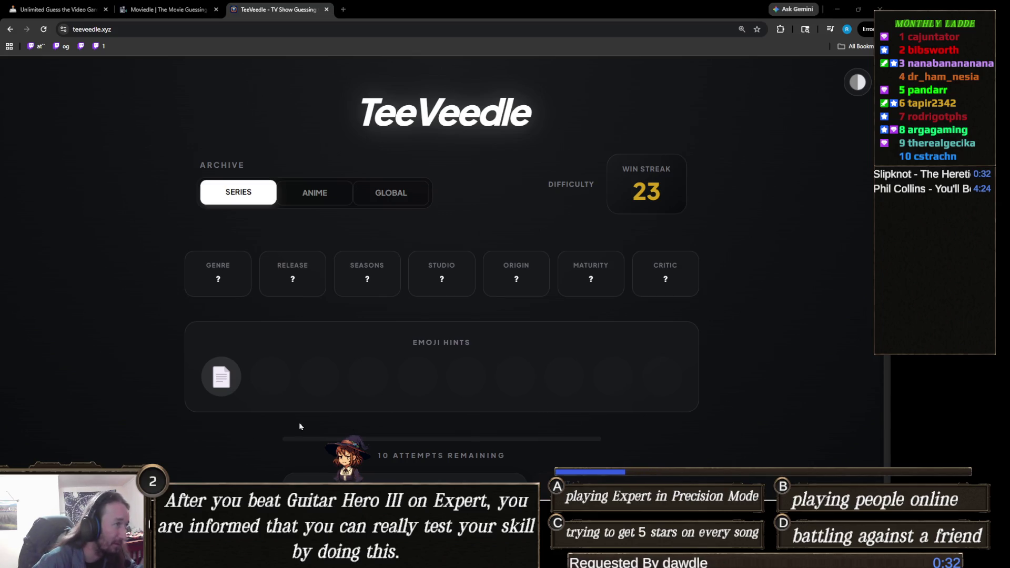
Step: Load a fresh TeeVeedle puzzle showing a document emoji hint and 10 attempts
{"action": "scroll", "coordinate": [197, 424], "scroll_direction": "up", "scroll_amount": 3}
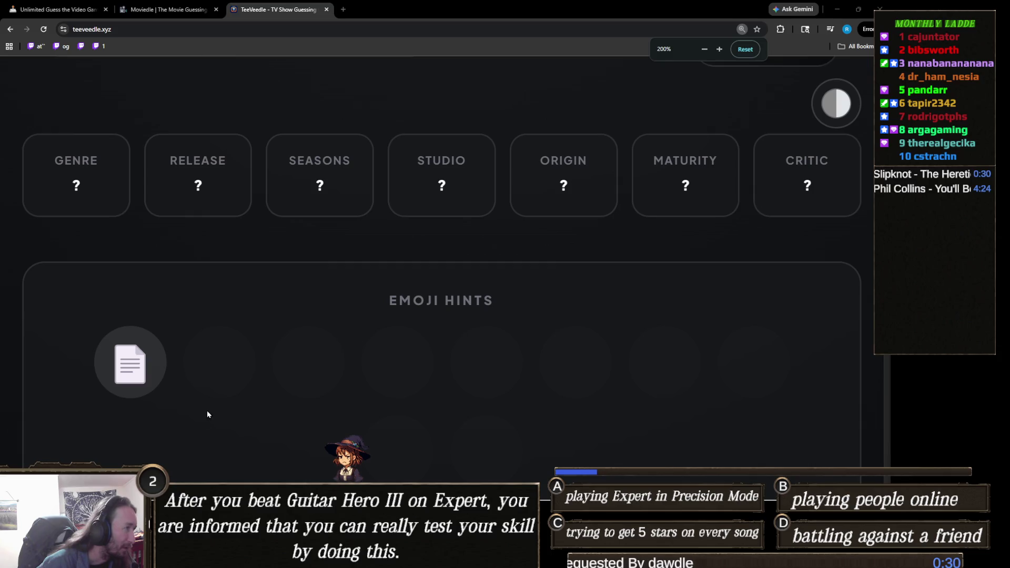
{"action": "scroll", "coordinate": [207, 410], "scroll_direction": "down", "scroll_amount": 3}
{"action": "scroll", "coordinate": [333, 380], "scroll_direction": "down", "scroll_amount": 2}
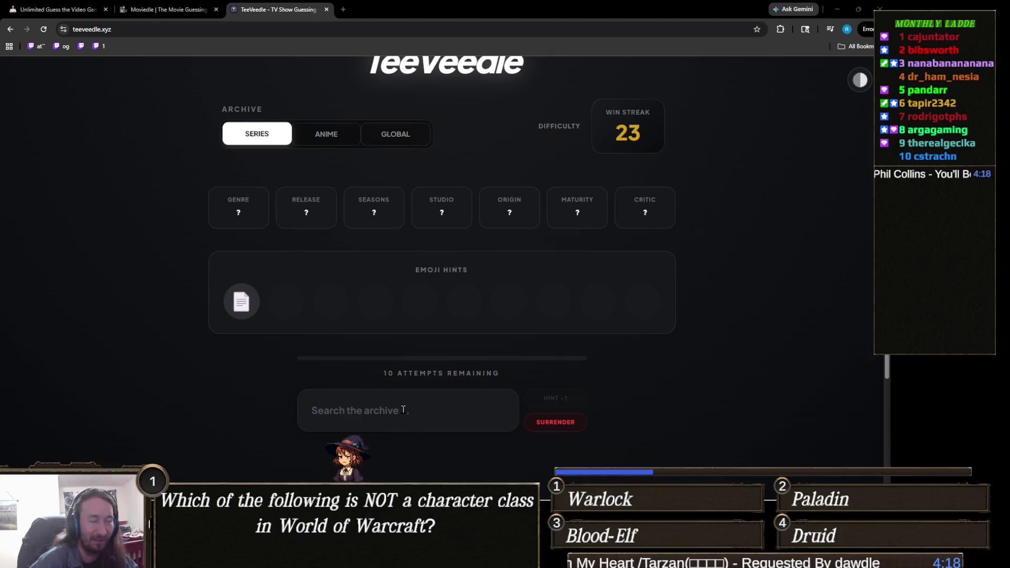
{"action": "left_click", "coordinate": [403, 410]}
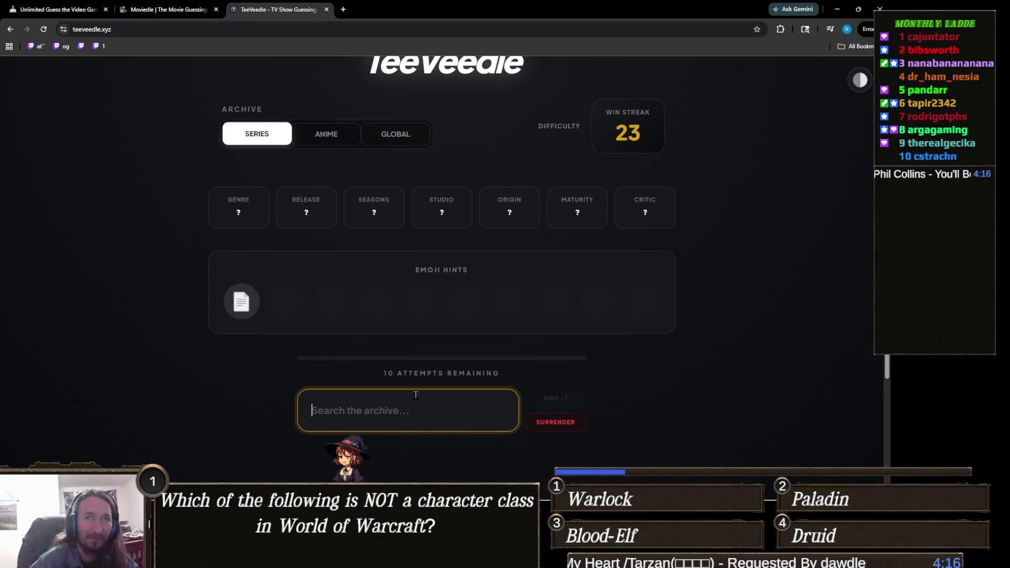
Step: Guess Death Note (a miss), then solve with The Office for a 24 win streak
{"action": "type", "text": "death n"}
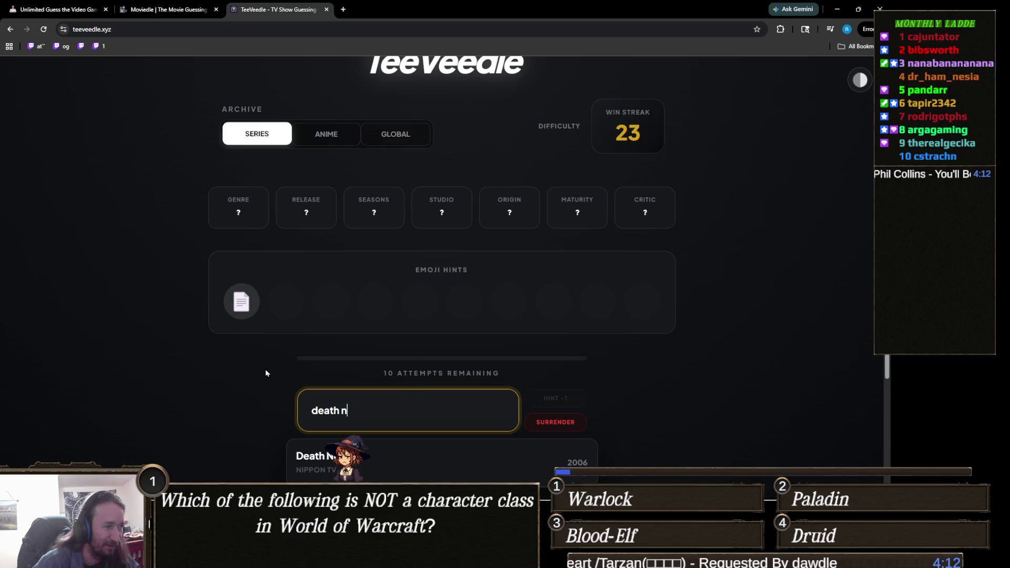
{"action": "scroll", "coordinate": [266, 373], "scroll_direction": "down", "scroll_amount": 2}
{"action": "left_click", "coordinate": [413, 367]}
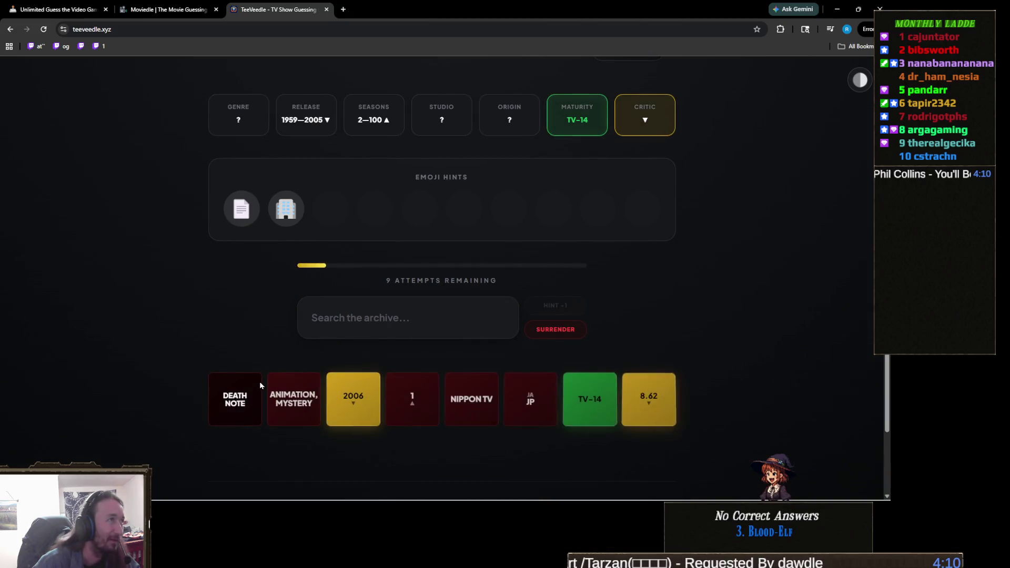
{"action": "scroll", "coordinate": [260, 385], "scroll_direction": "up", "scroll_amount": 1}
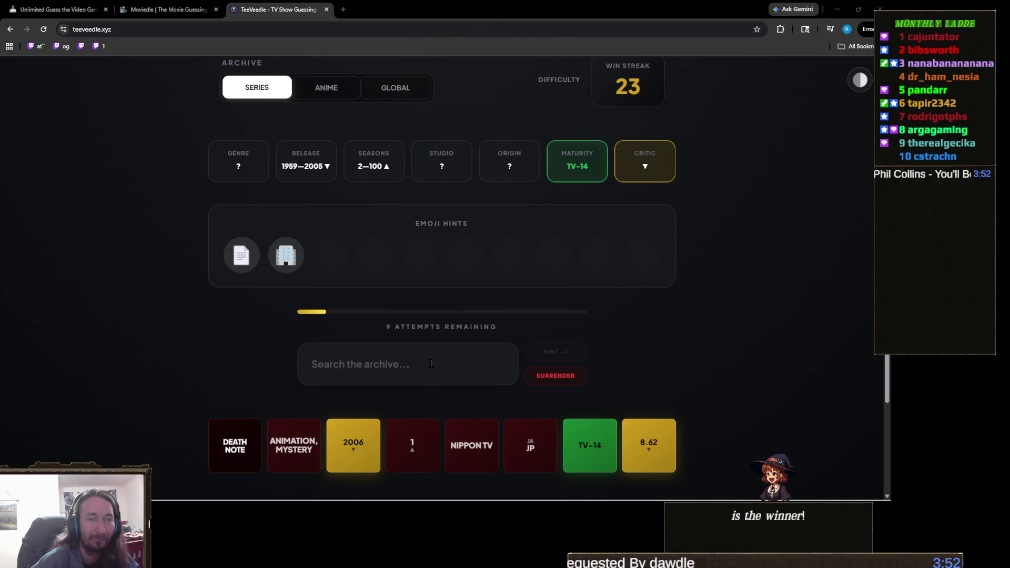
{"action": "left_click", "coordinate": [430, 364]}
{"action": "type", "text": "th"}
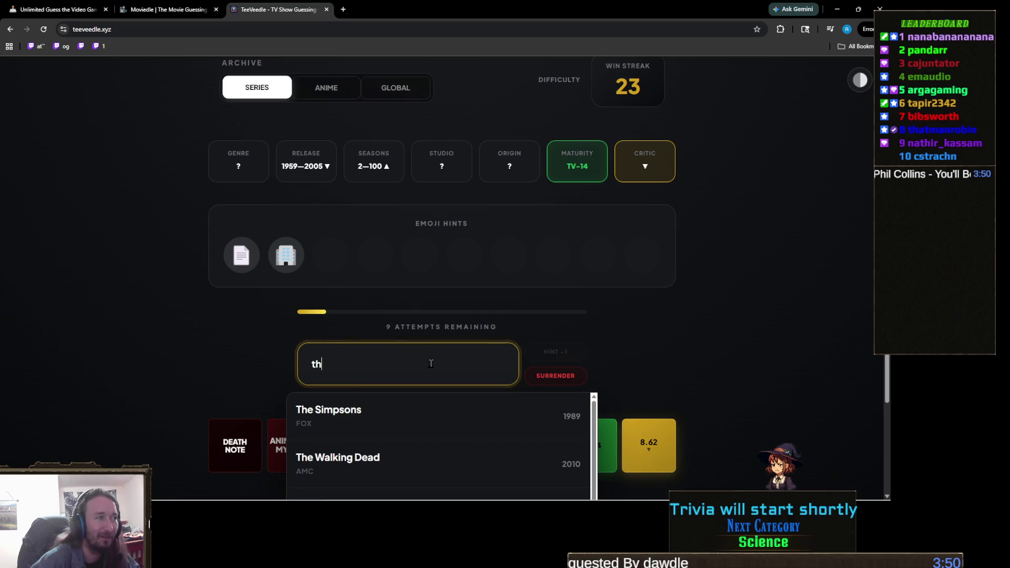
{"action": "type", "text": "e off"}
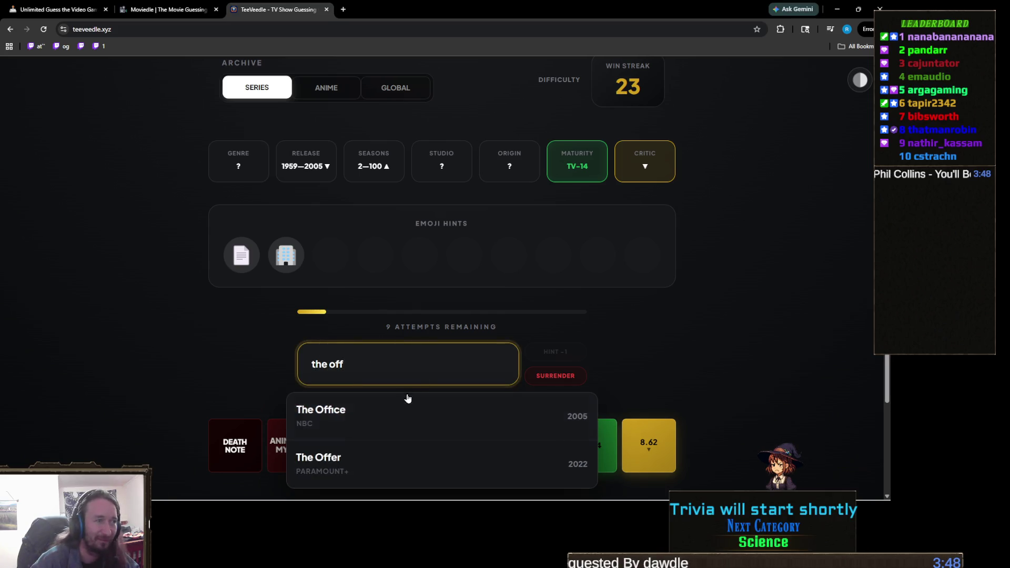
{"action": "left_click", "coordinate": [354, 418]}
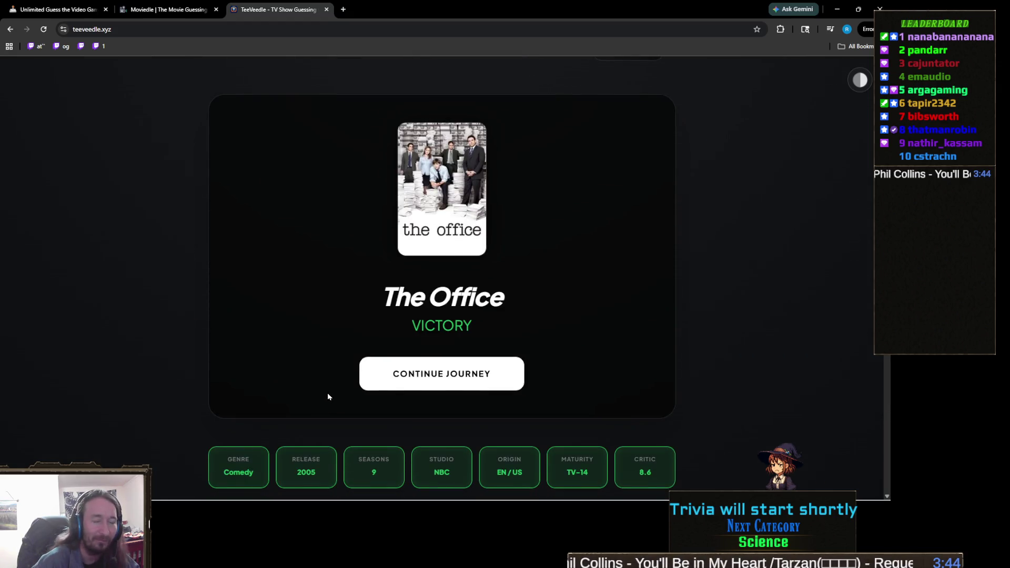
{"action": "scroll", "coordinate": [327, 397], "scroll_direction": "down", "scroll_amount": 3}
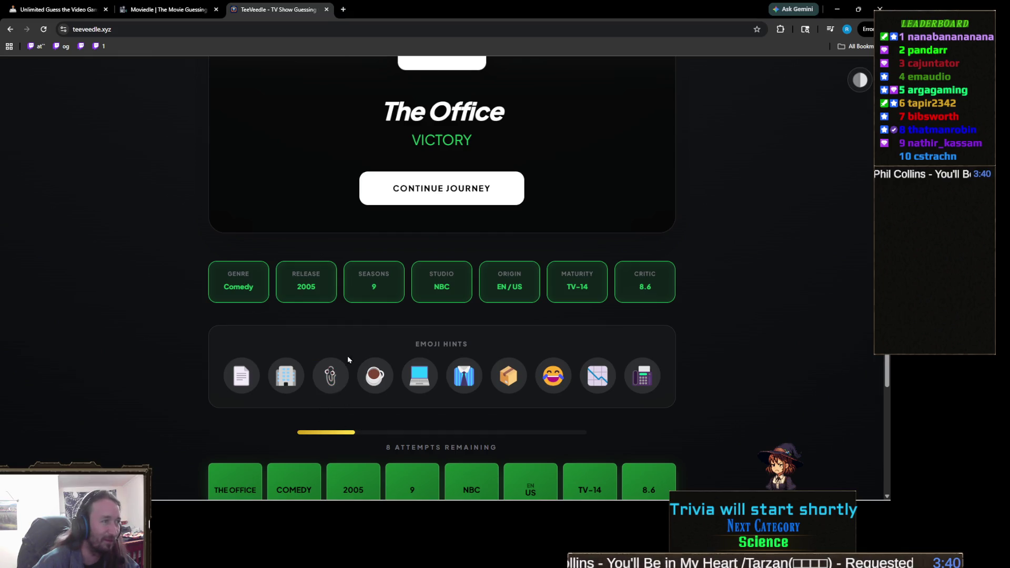
{"action": "scroll", "coordinate": [344, 368], "scroll_direction": "up", "scroll_amount": 4}
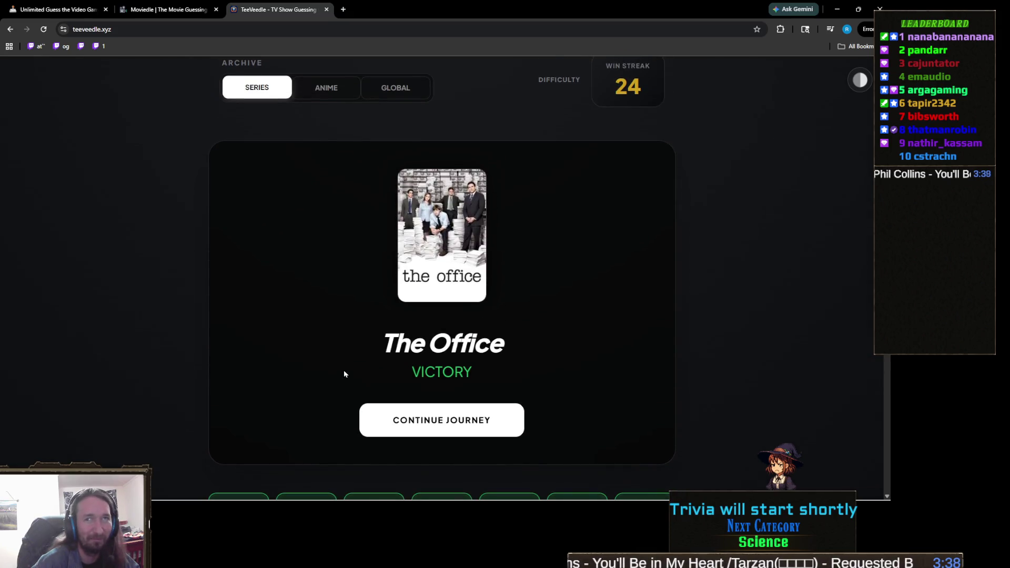
{"action": "scroll", "coordinate": [344, 370], "scroll_direction": "down", "scroll_amount": 2}
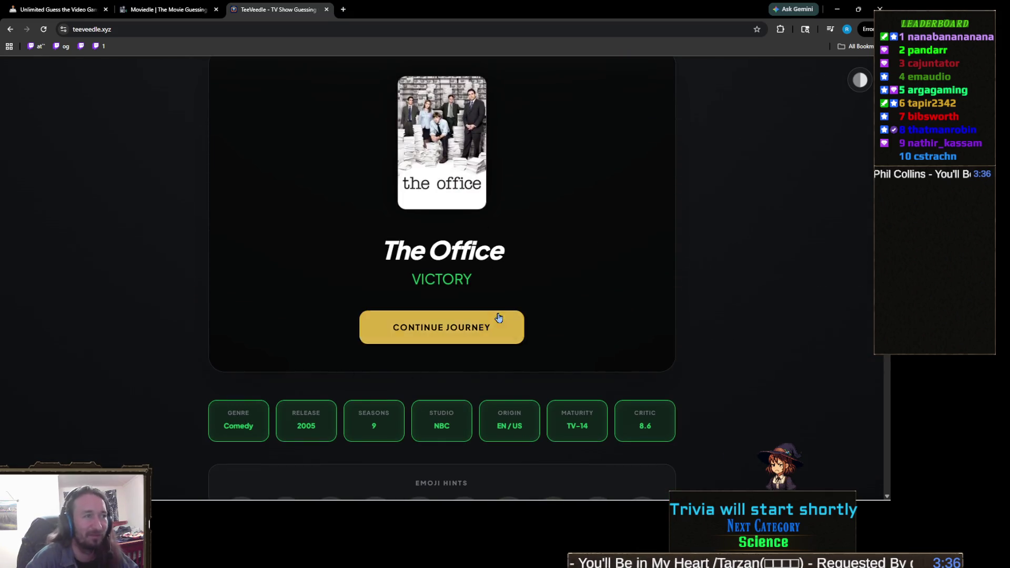
Step: Solve the round as Pretty Little Liars for a 25 win streak and open a new round
{"action": "left_click", "coordinate": [494, 327]}
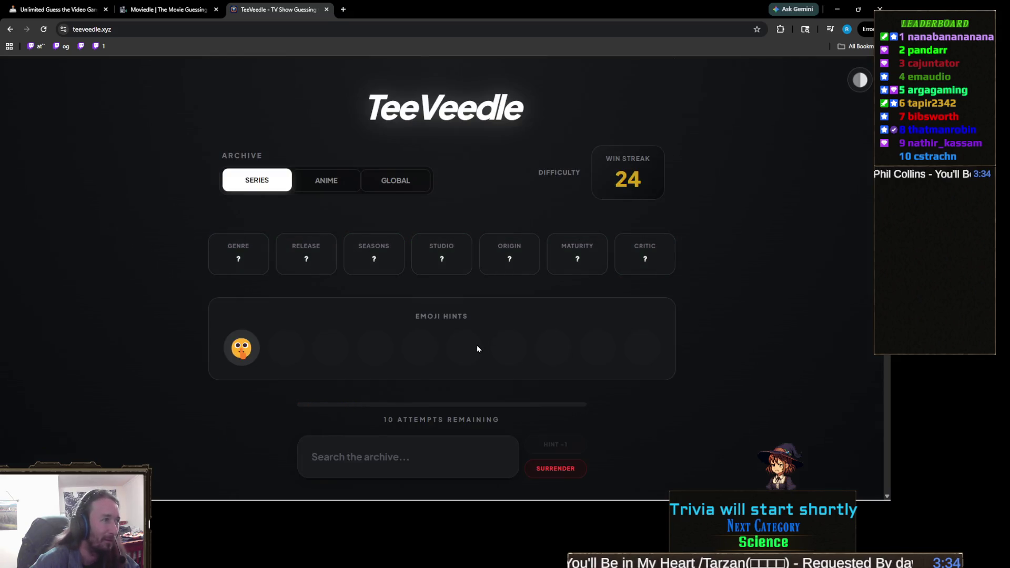
{"action": "scroll", "coordinate": [477, 349], "scroll_direction": "down", "scroll_amount": 2}
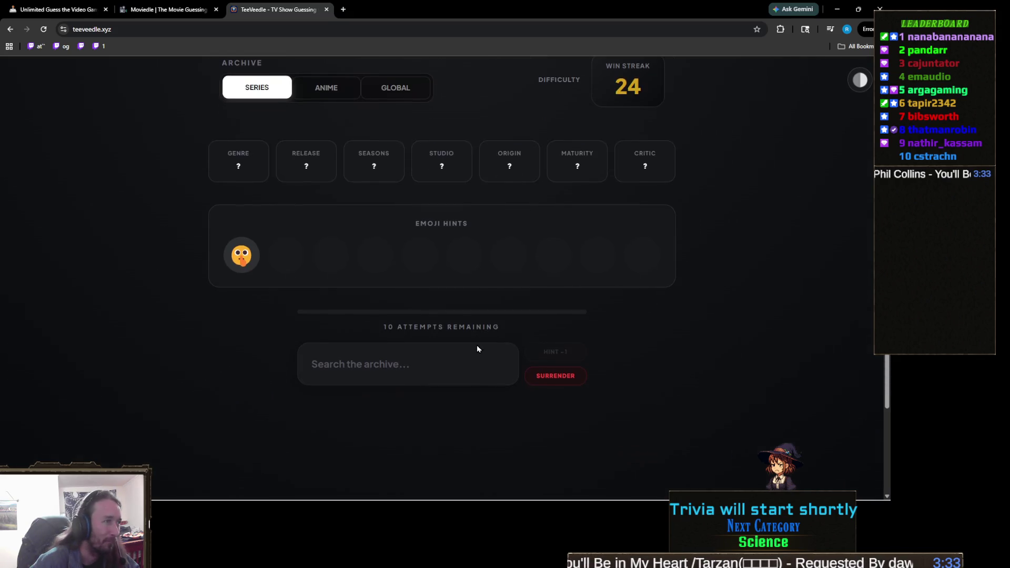
{"action": "left_click", "coordinate": [419, 361]}
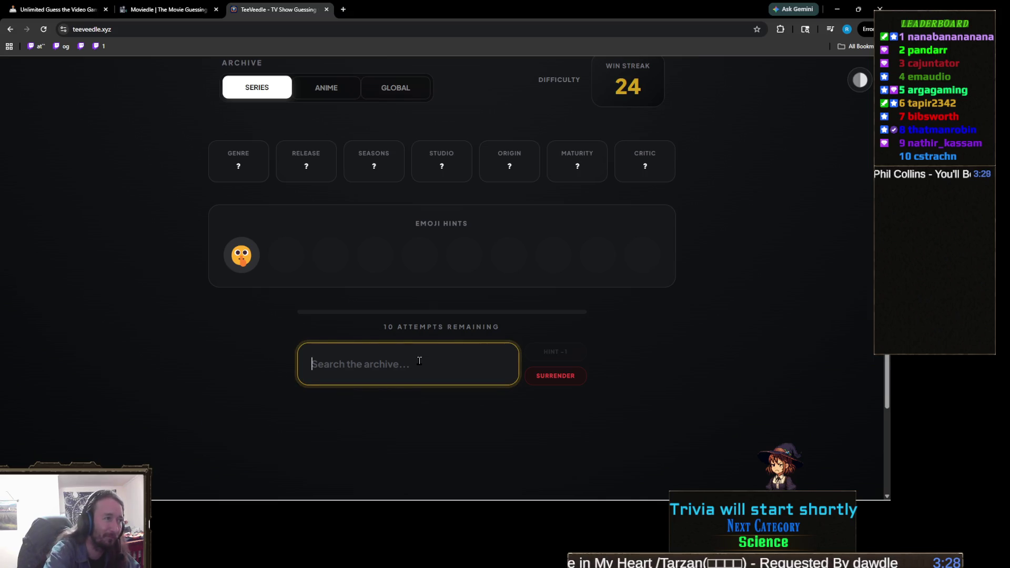
{"action": "type", "text": "pretty litt"}
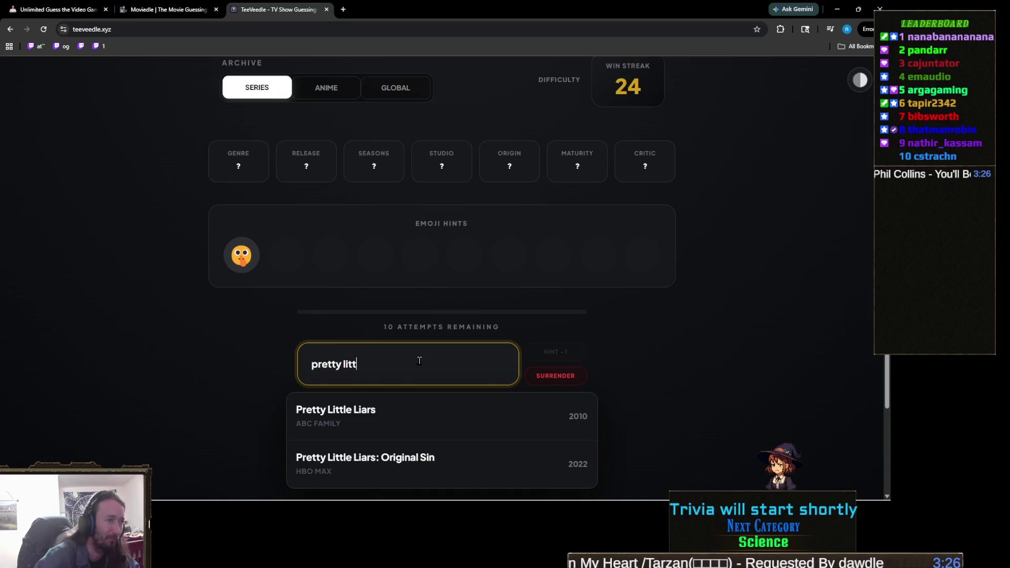
{"action": "left_click", "coordinate": [419, 409]}
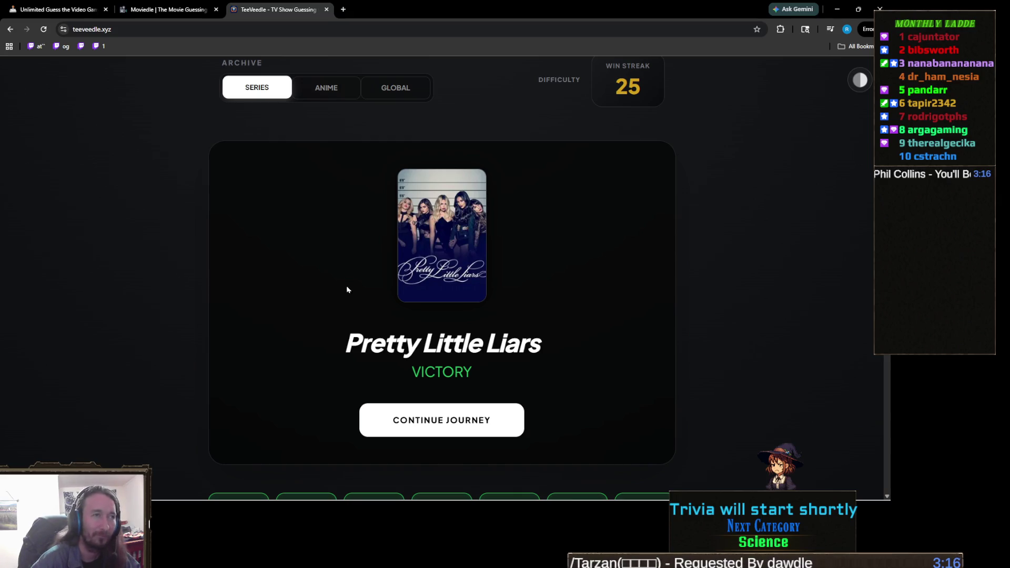
{"action": "scroll", "coordinate": [385, 325], "scroll_direction": "down", "scroll_amount": 3}
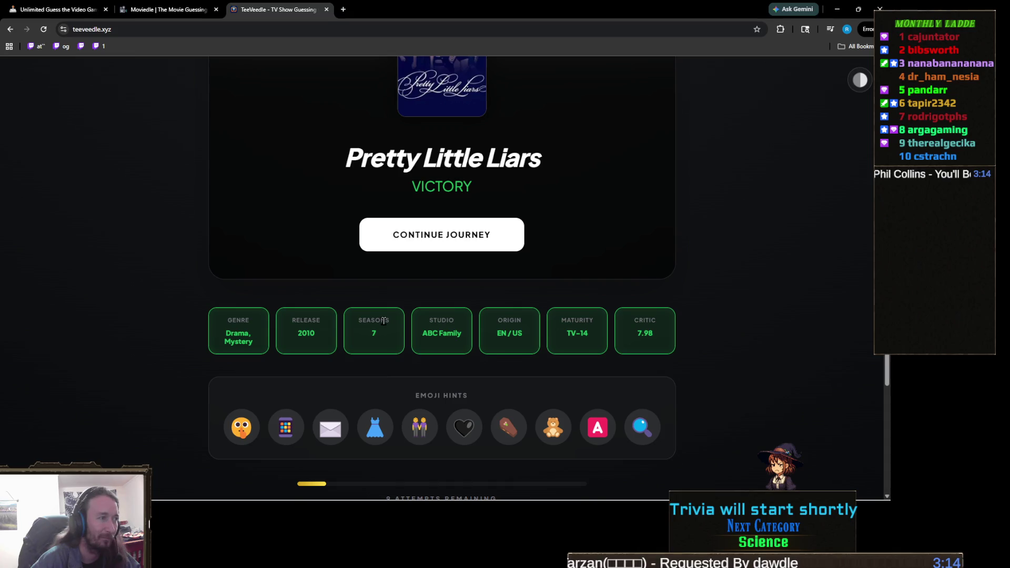
{"action": "scroll", "coordinate": [383, 323], "scroll_direction": "up", "scroll_amount": 3}
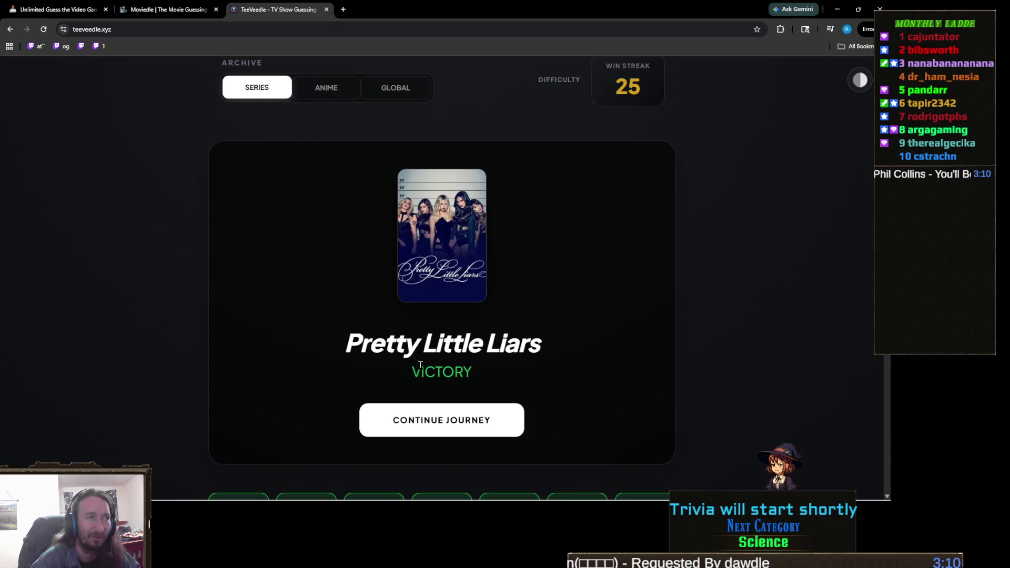
{"action": "left_click", "coordinate": [441, 419]}
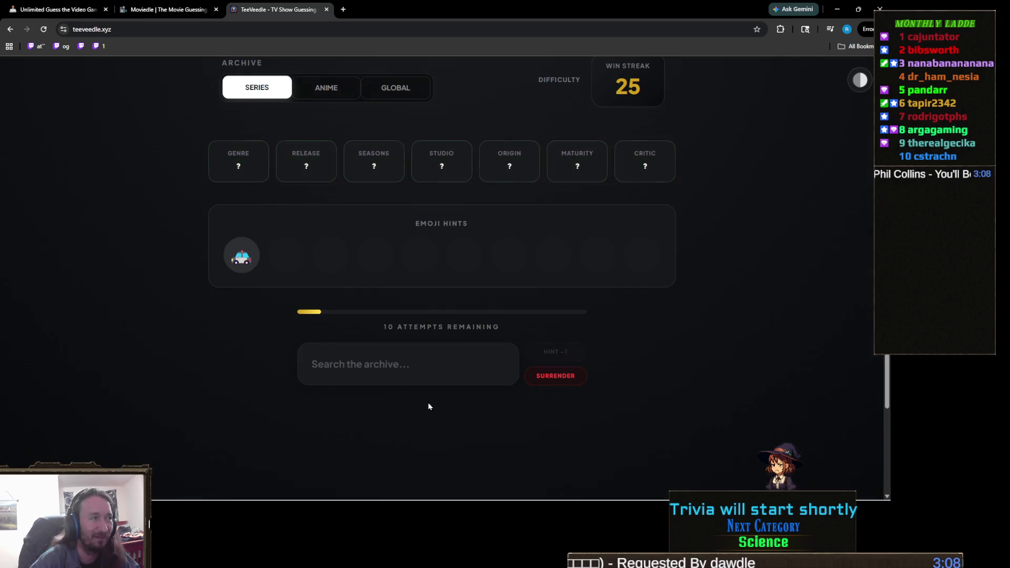
Step: Guess The Rookie (a miss), then solve with Brooklyn Nine-Nine for a 26 win streak
{"action": "left_click", "coordinate": [389, 364]}
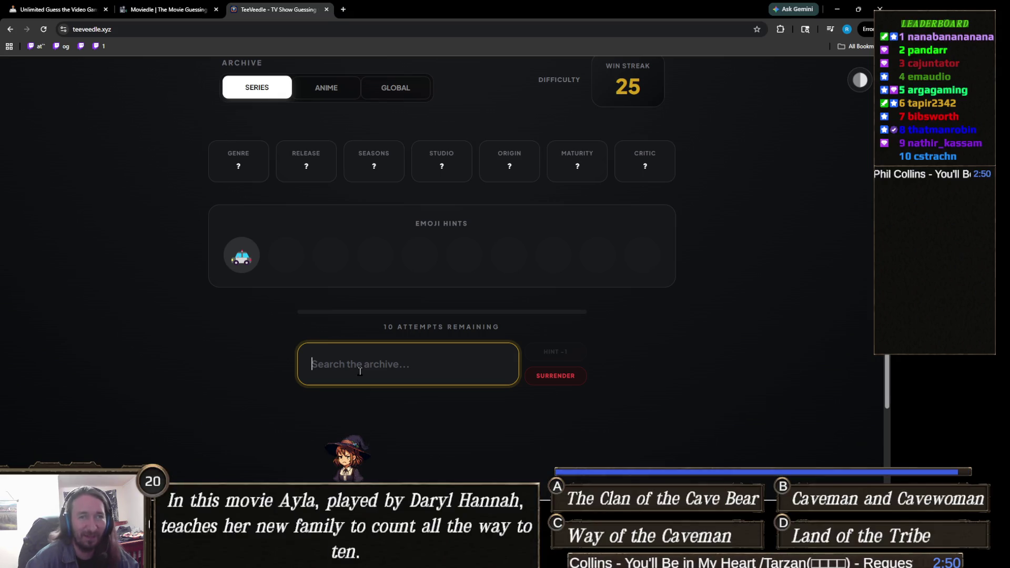
{"action": "type", "text": "the rook"}
{"action": "left_click", "coordinate": [373, 421]}
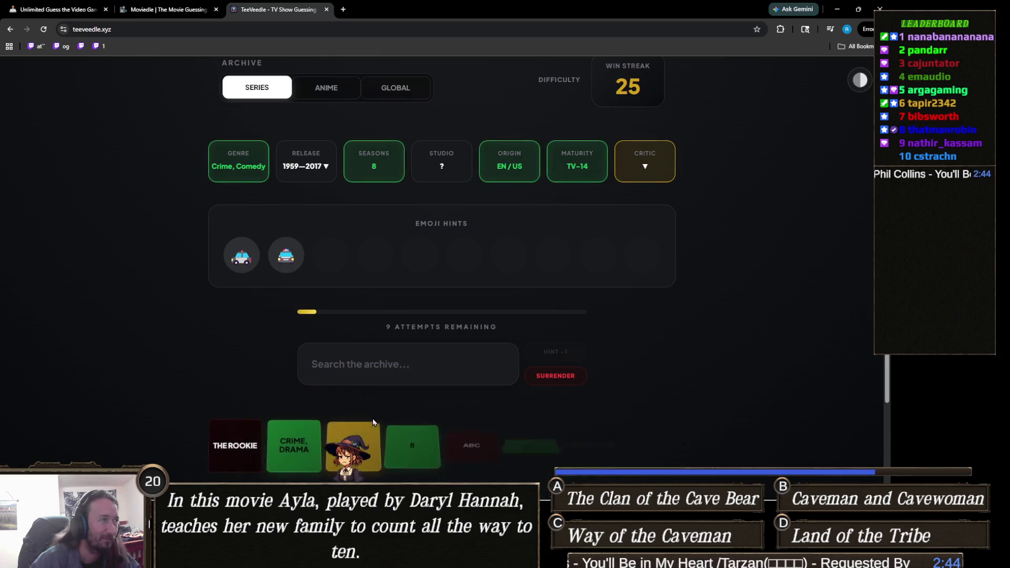
{"action": "left_click", "coordinate": [383, 371]}
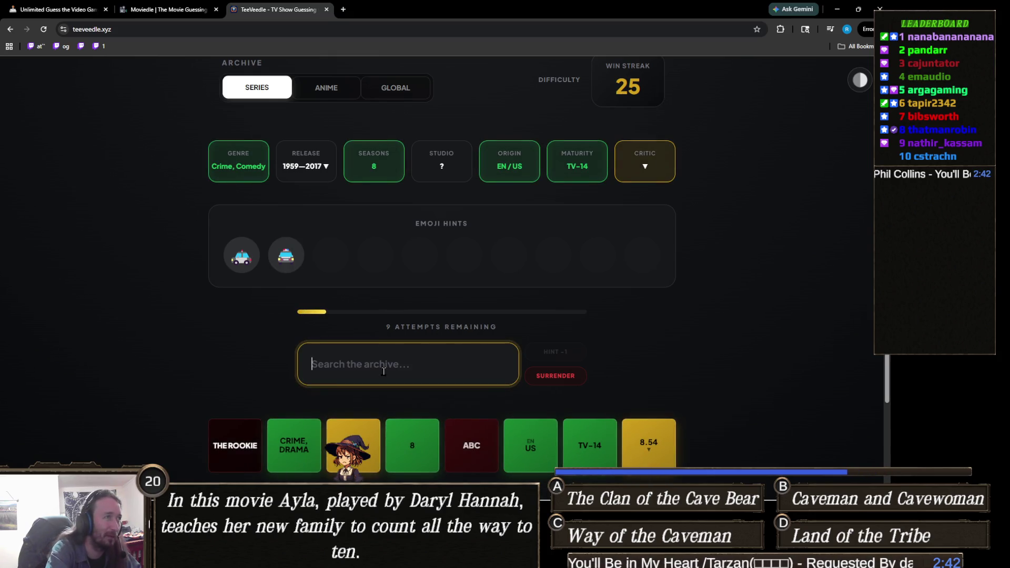
{"action": "type", "text": "cops"}
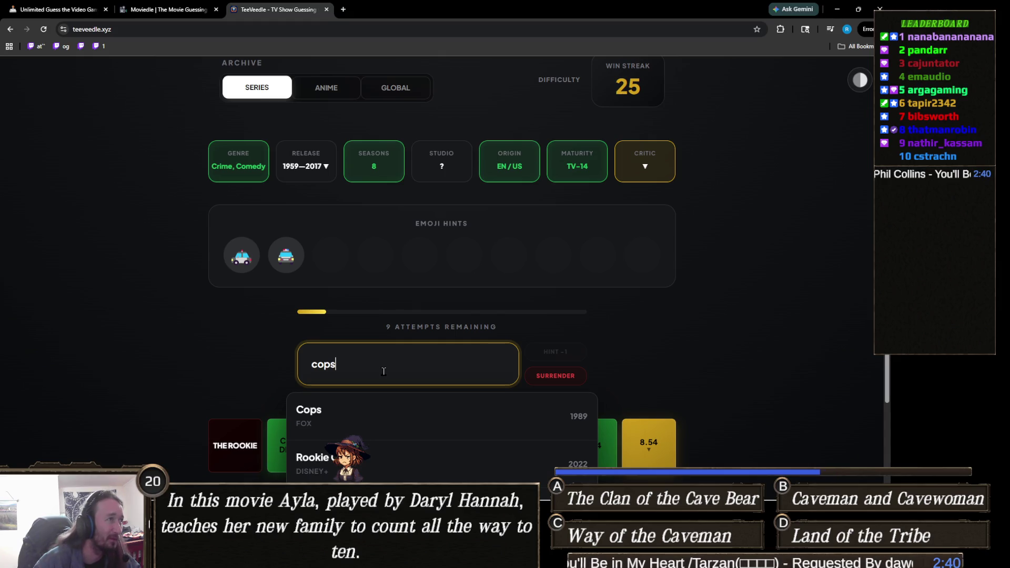
{"action": "key", "text": "ctrl+a"}
{"action": "type", "text": "brookly"}
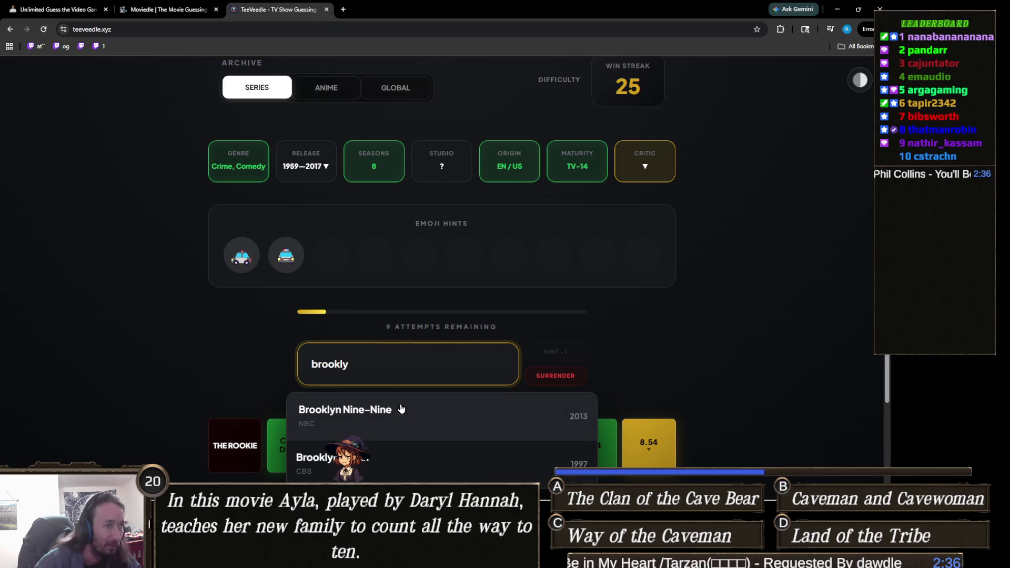
{"action": "left_click", "coordinate": [401, 411]}
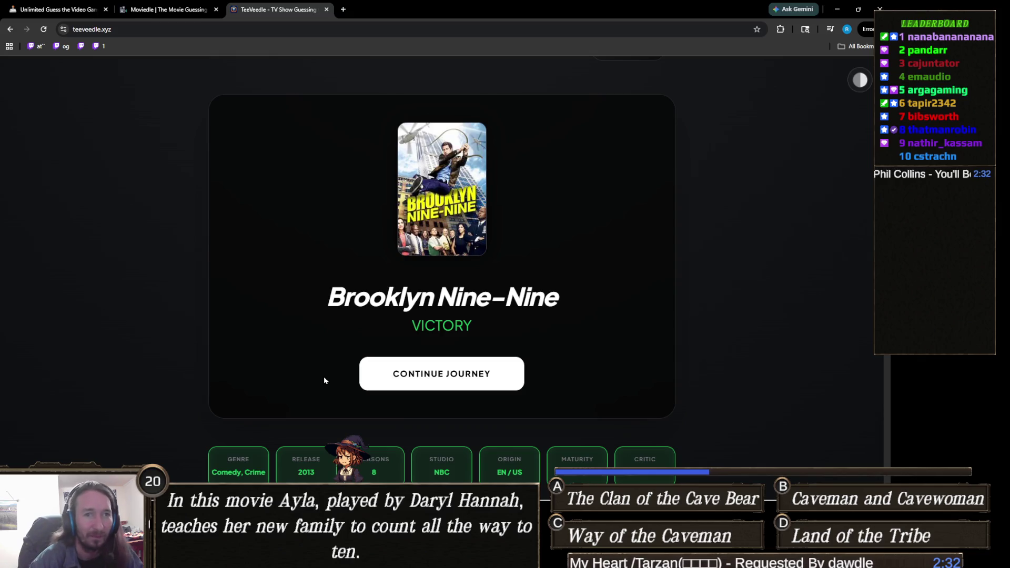
{"action": "scroll", "coordinate": [324, 380], "scroll_direction": "down", "scroll_amount": 4}
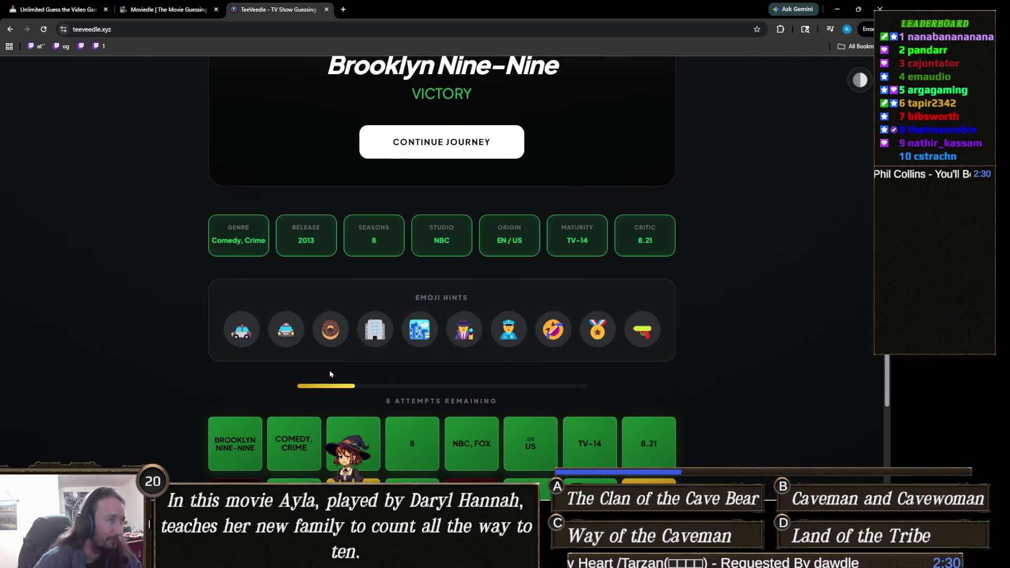
{"action": "scroll", "coordinate": [330, 375], "scroll_direction": "up", "scroll_amount": 1}
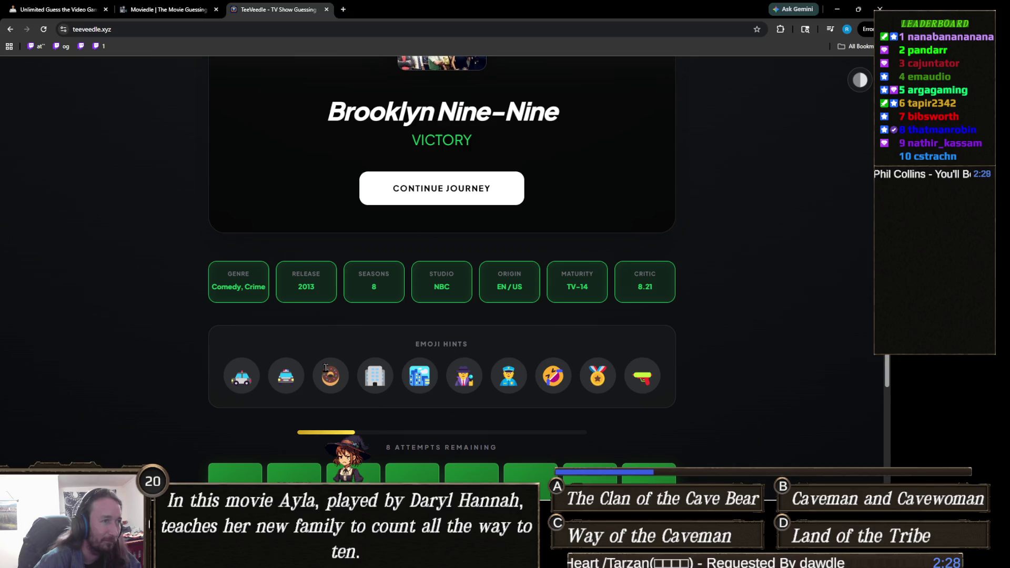
{"action": "scroll", "coordinate": [325, 367], "scroll_direction": "up", "scroll_amount": 4}
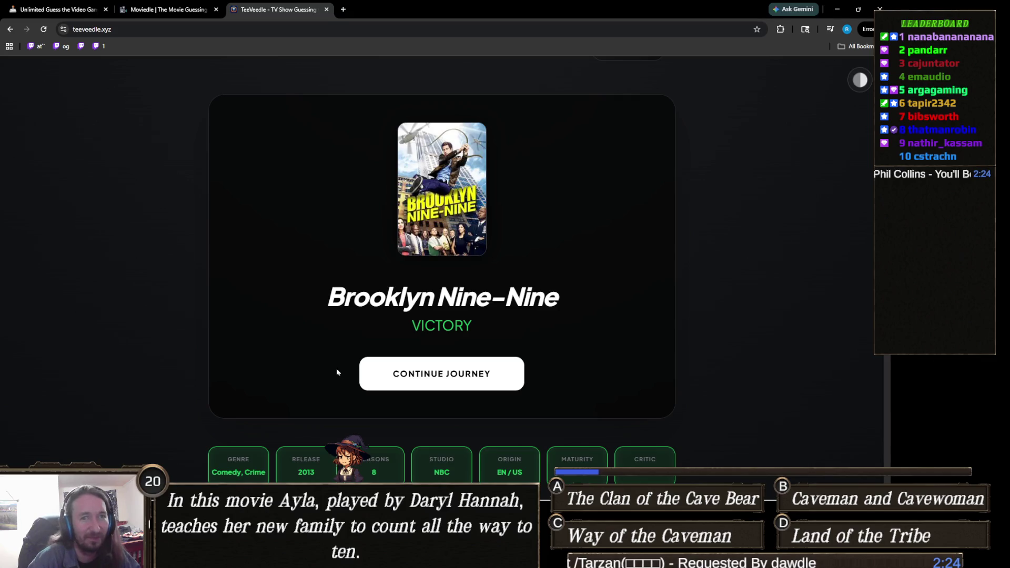
{"action": "scroll", "coordinate": [326, 373], "scroll_direction": "down", "scroll_amount": 4}
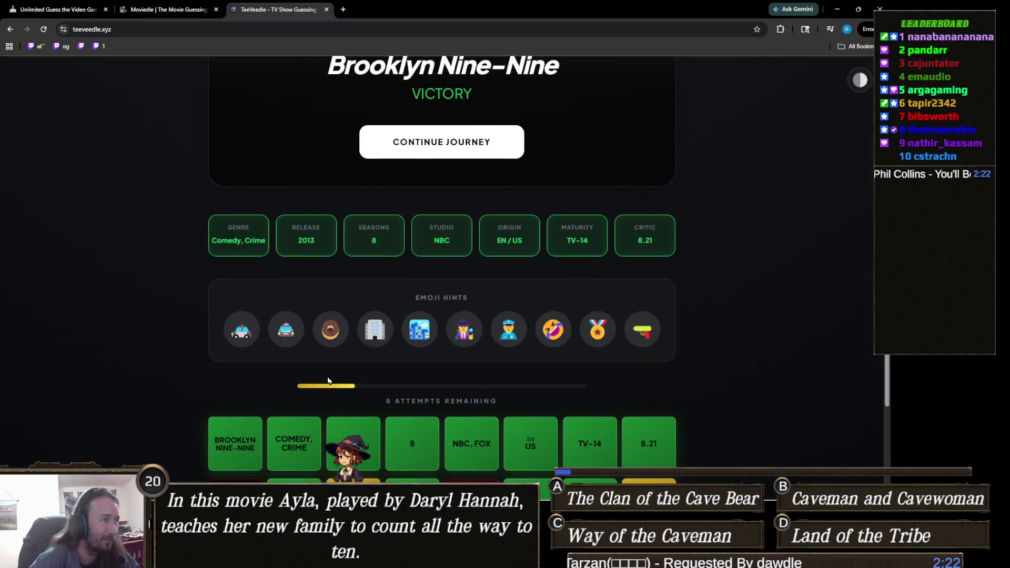
{"action": "scroll", "coordinate": [332, 364], "scroll_direction": "up", "scroll_amount": 6}
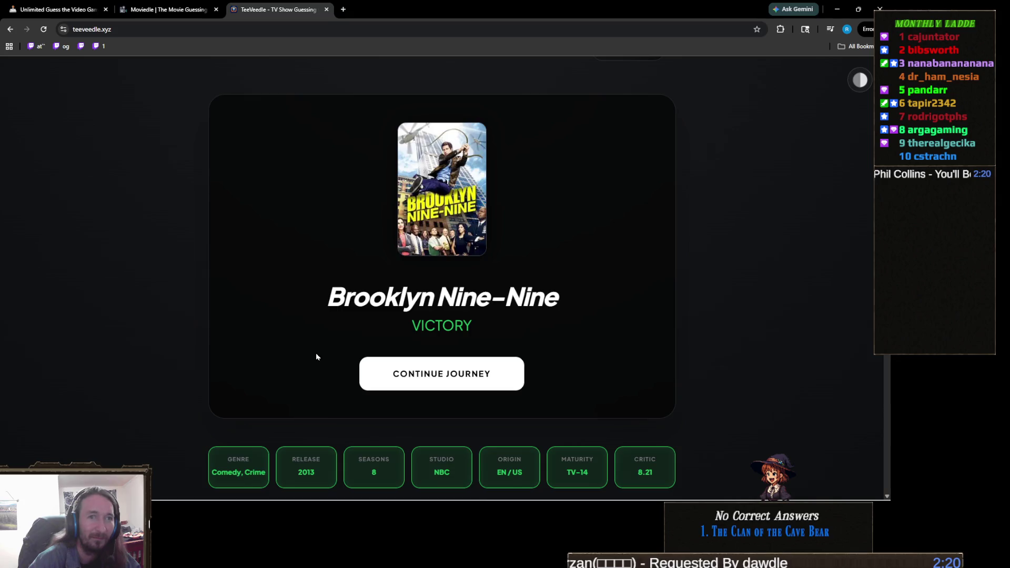
{"action": "scroll", "coordinate": [316, 357], "scroll_direction": "down", "scroll_amount": 1}
{"action": "scroll", "coordinate": [315, 355], "scroll_direction": "up", "scroll_amount": 1}
{"action": "scroll", "coordinate": [315, 355], "scroll_direction": "down", "scroll_amount": 4}
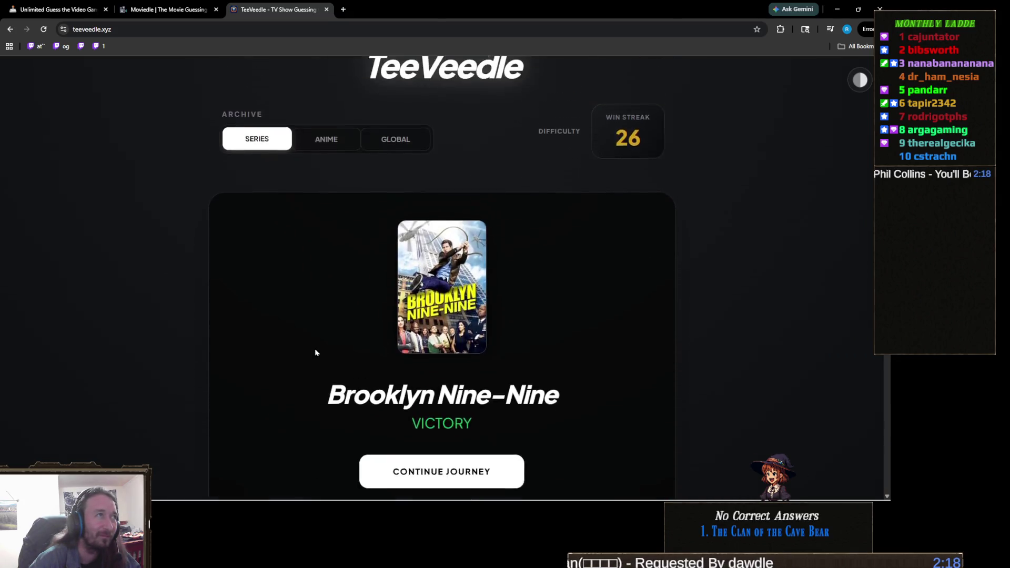
{"action": "scroll", "coordinate": [315, 351], "scroll_direction": "up", "scroll_amount": 3}
{"action": "scroll", "coordinate": [316, 352], "scroll_direction": "down", "scroll_amount": 3}
{"action": "scroll", "coordinate": [315, 352], "scroll_direction": "up", "scroll_amount": 1}
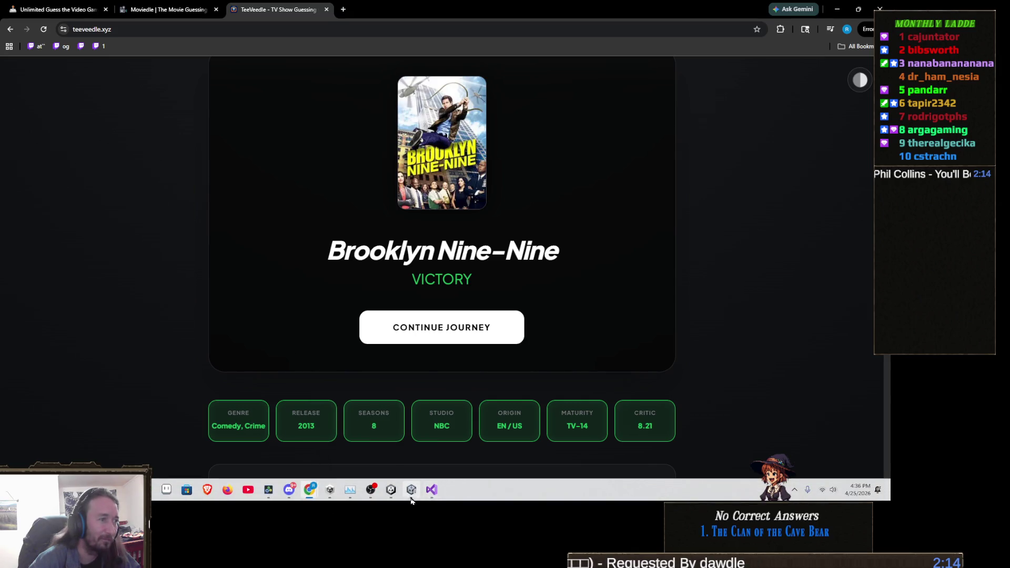
{"action": "left_click", "coordinate": [412, 491]}
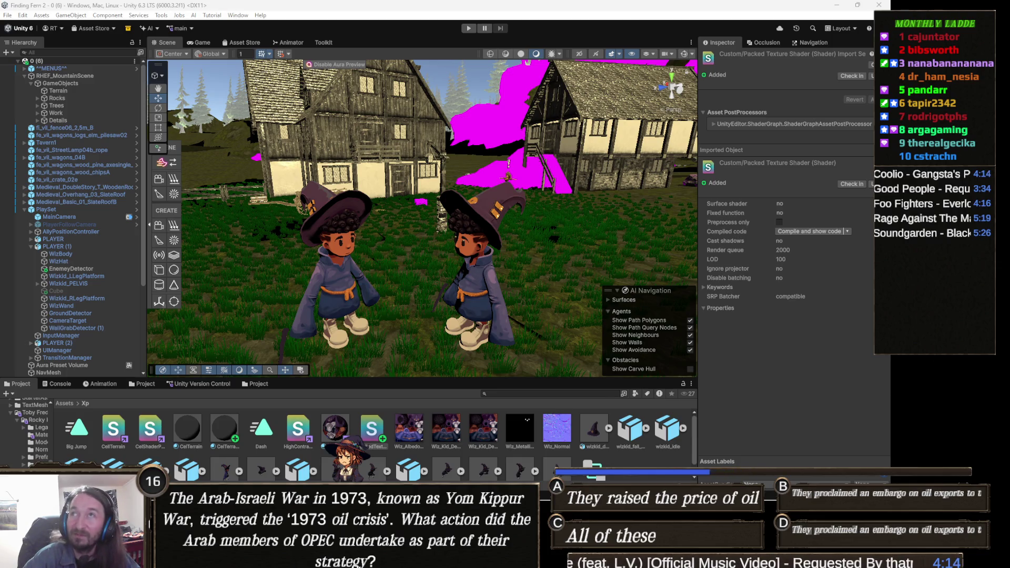
Step: Return to the browser and move the music video tab into its own window
{"action": "key", "text": "alt+Tab"}
{"action": "left_click_drag", "start_coordinate": [347, 9], "coordinate": [880, 9]}
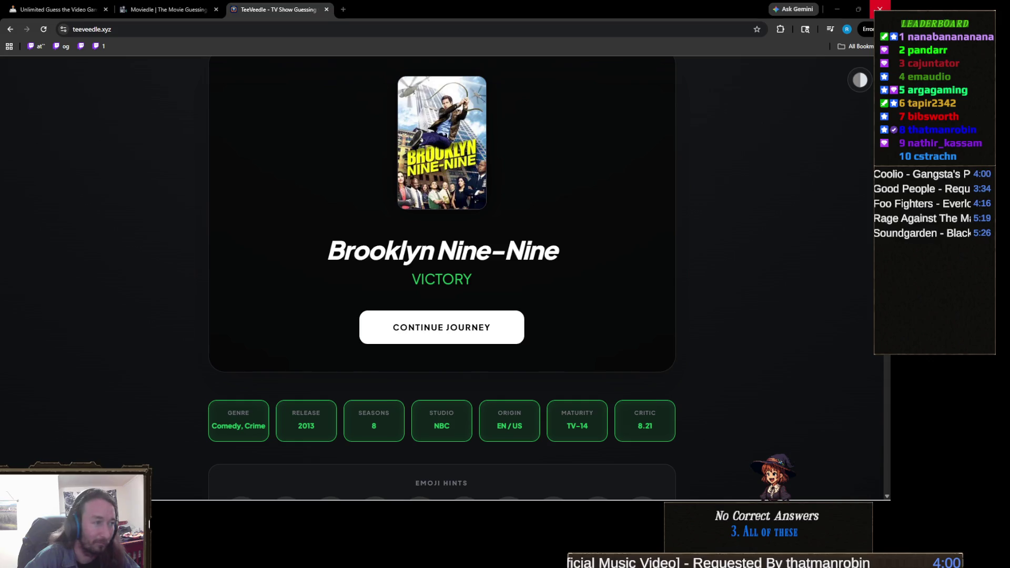
Step: Review CelShaderPBR's Edge Smoothing and _BaseMap_ST lines, then view HighContrast_Stylized.shader
{"action": "mouse_move", "coordinate": [304, 498]}
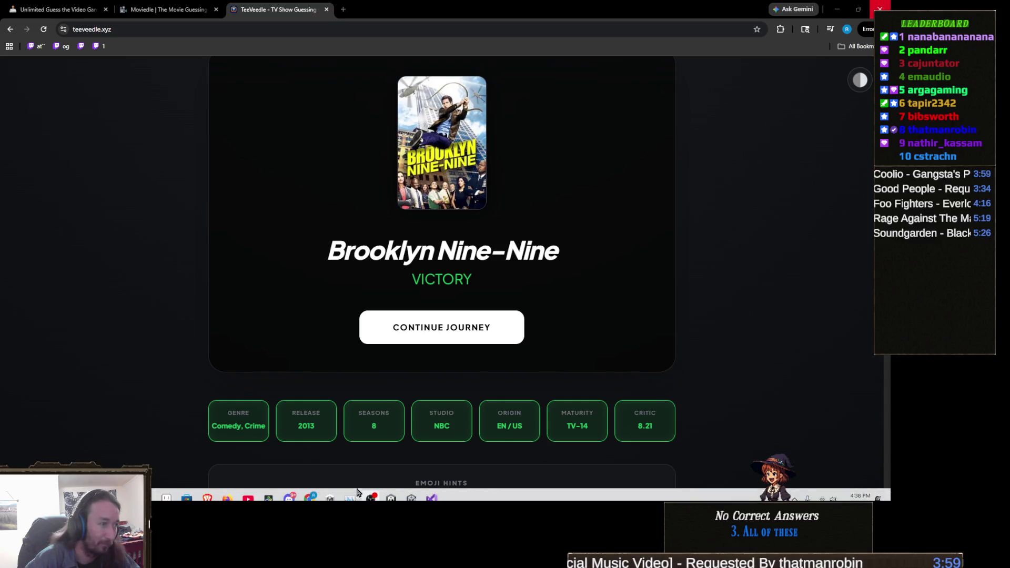
{"action": "left_click", "coordinate": [411, 491]}
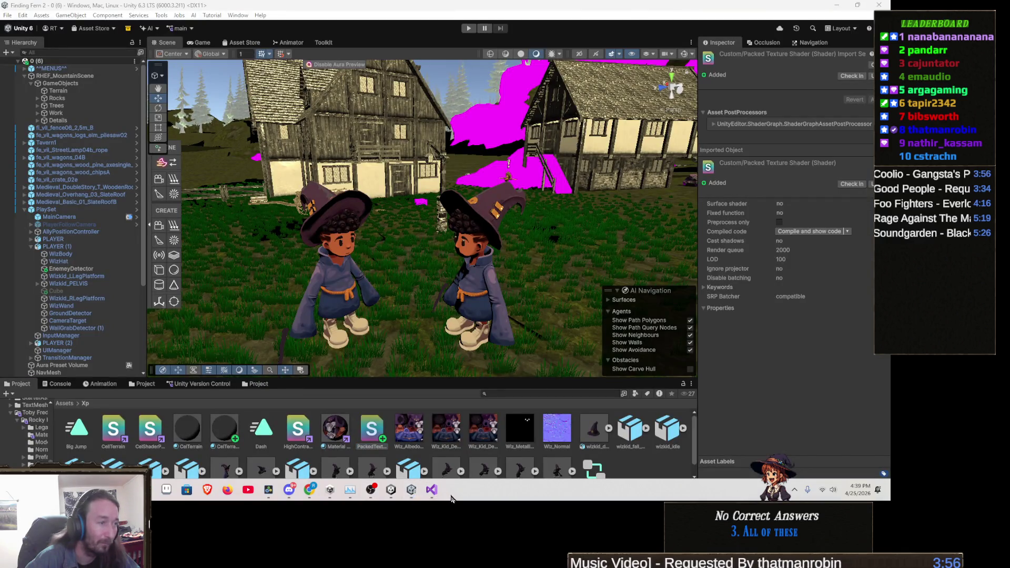
{"action": "left_click", "coordinate": [432, 491]}
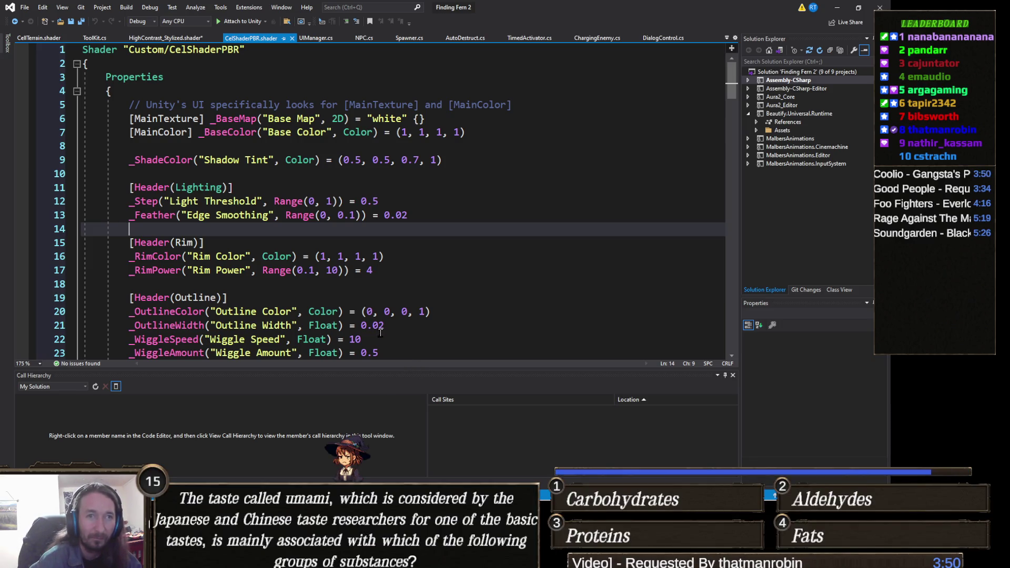
{"action": "left_click", "coordinate": [384, 216]}
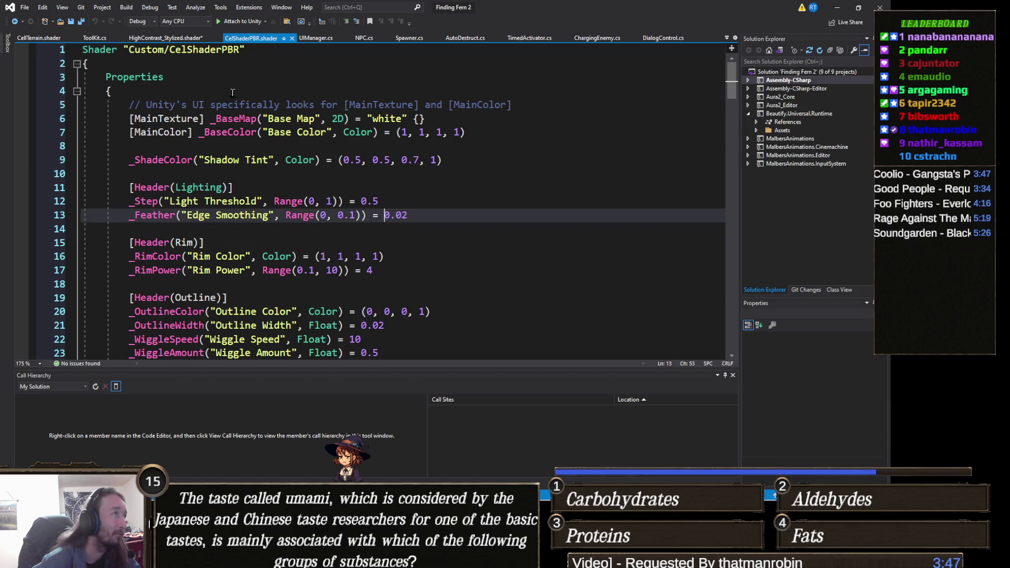
{"action": "scroll", "coordinate": [209, 97], "scroll_direction": "down", "scroll_amount": 20}
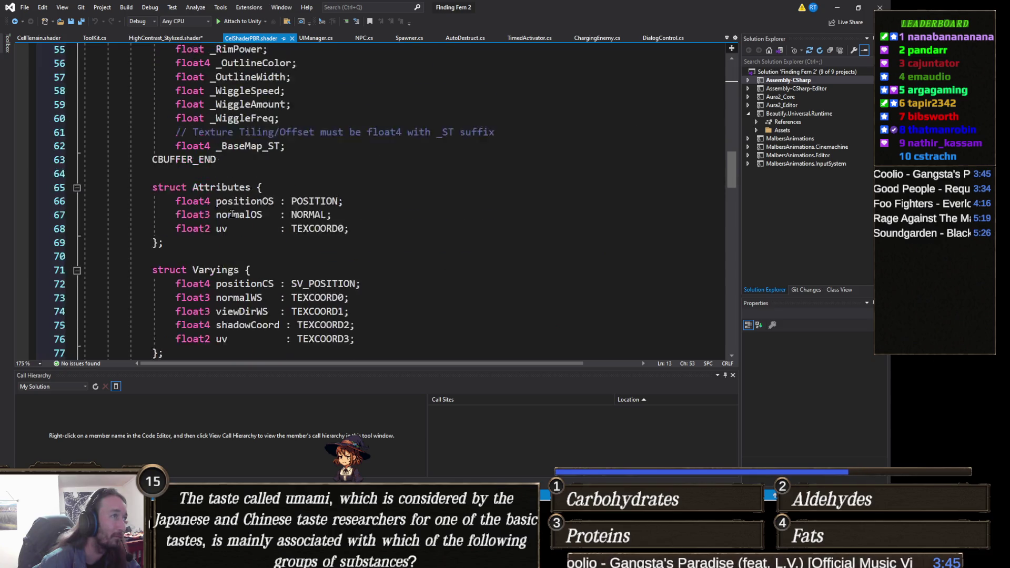
{"action": "scroll", "coordinate": [232, 214], "scroll_direction": "down", "scroll_amount": 18}
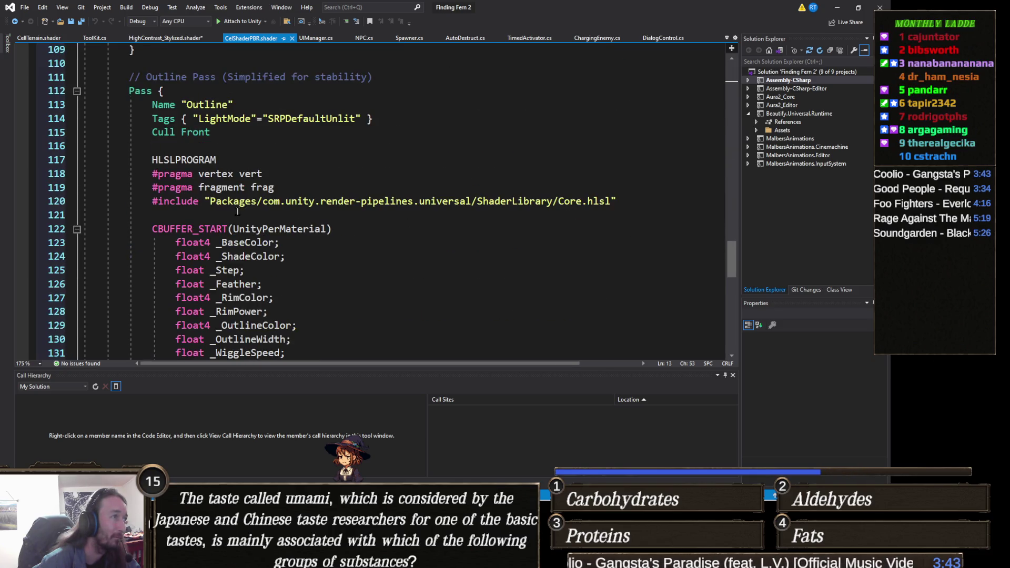
{"action": "left_click", "coordinate": [336, 230]}
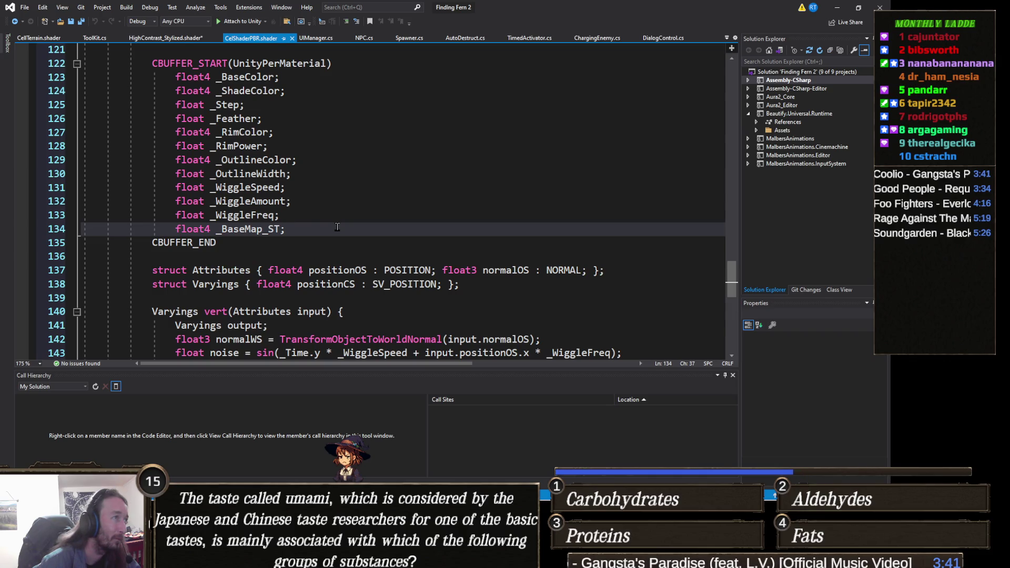
{"action": "scroll", "coordinate": [337, 226], "scroll_direction": "down", "scroll_amount": 6}
{"action": "scroll", "coordinate": [337, 227], "scroll_direction": "up", "scroll_amount": 3}
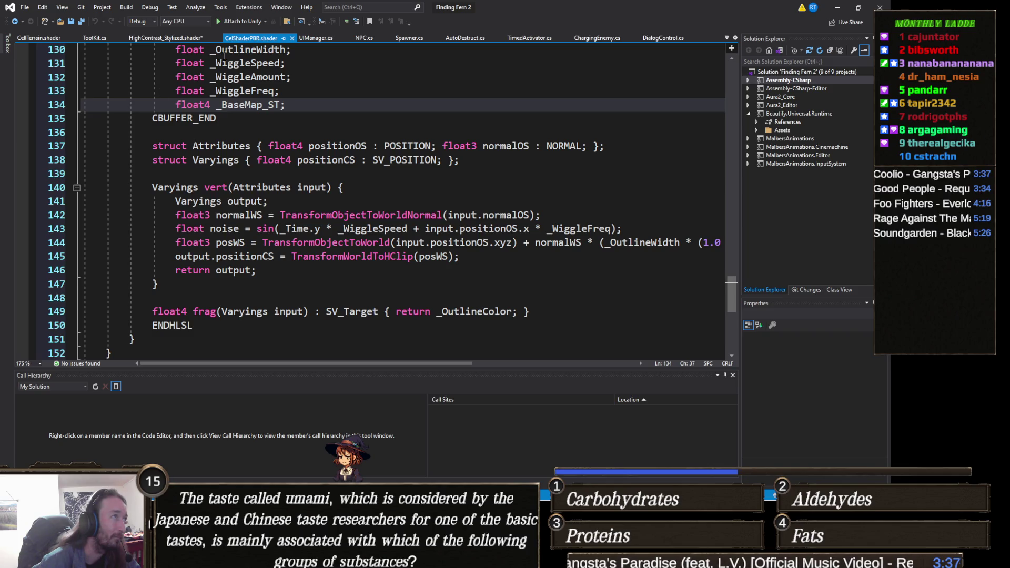
{"action": "left_click", "coordinate": [165, 38]}
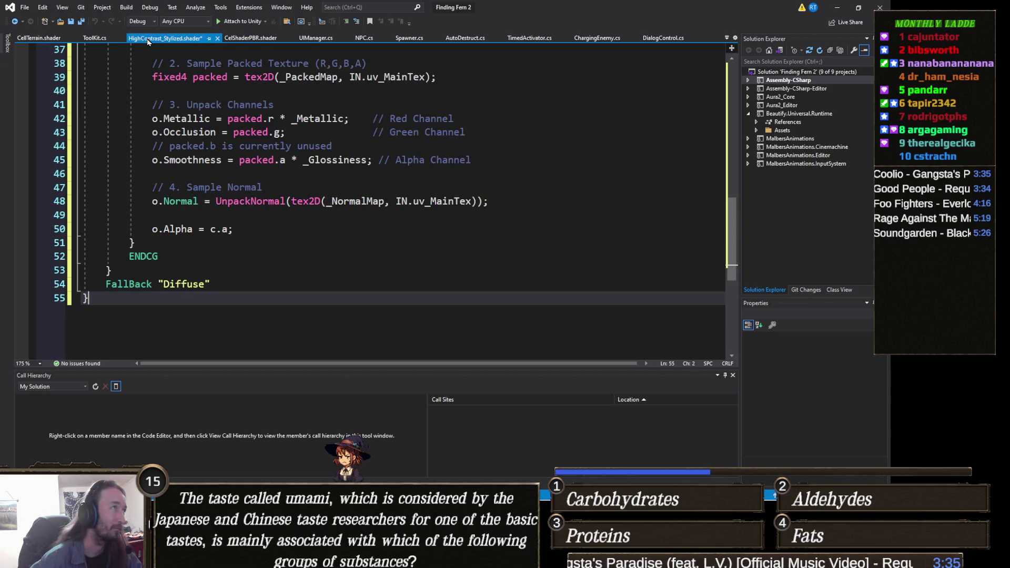
Step: Save the PackedTextureShader code, check the magenta wizards in Unity, and return to Visual Studio
{"action": "left_click", "coordinate": [325, 202]}
{"action": "key", "text": "ctrl+s"}
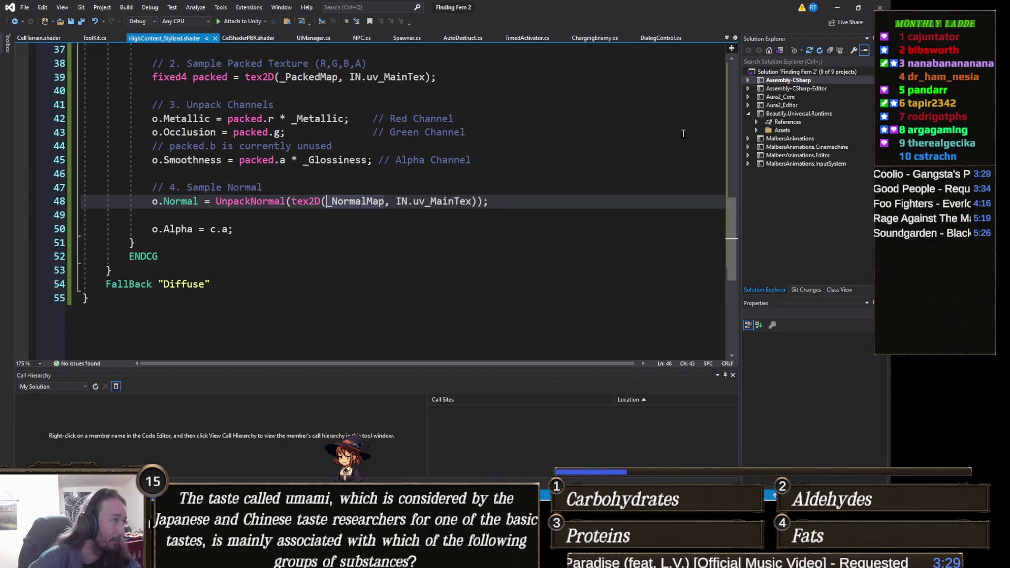
{"action": "scroll", "coordinate": [282, 259], "scroll_direction": "up", "scroll_amount": 12}
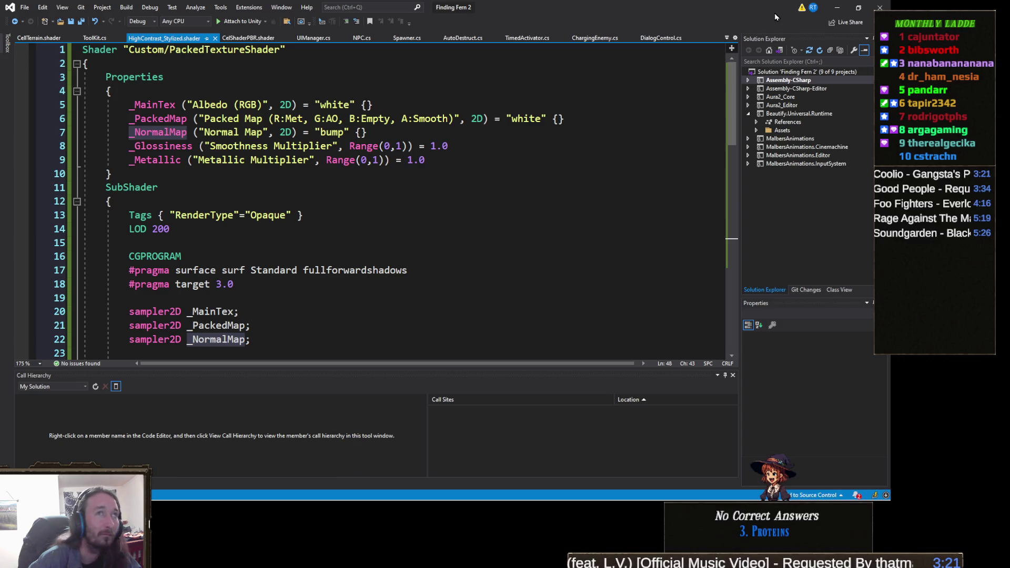
{"action": "left_click", "coordinate": [836, 8]}
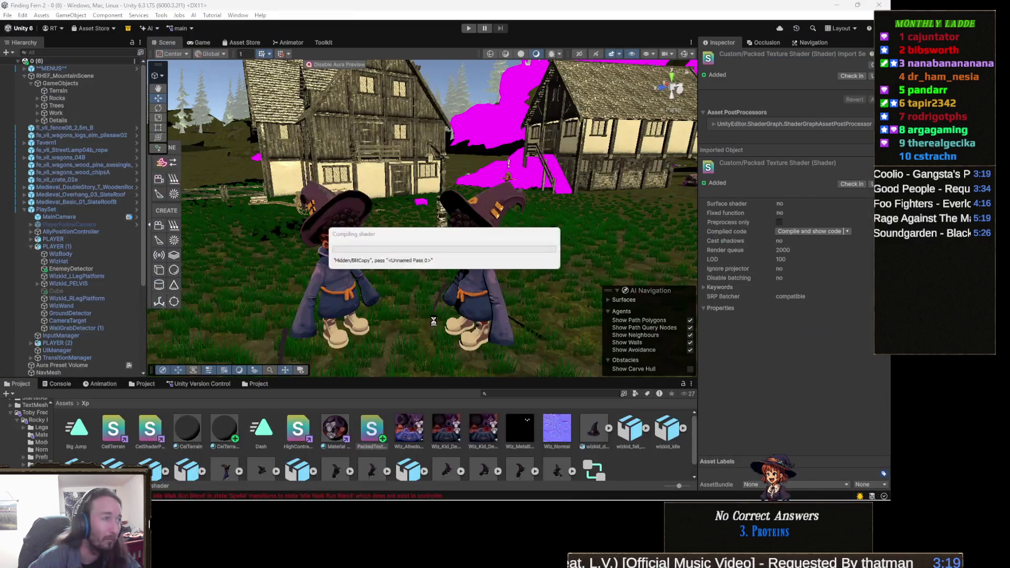
{"action": "scroll", "coordinate": [497, 277], "scroll_direction": "down", "scroll_amount": 5}
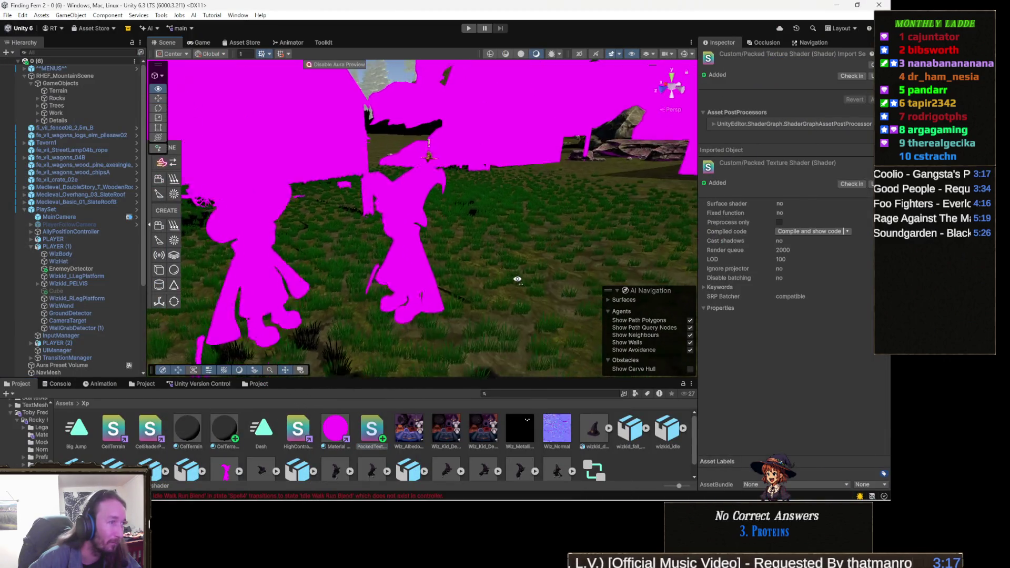
{"action": "key", "text": "alt+Tab"}
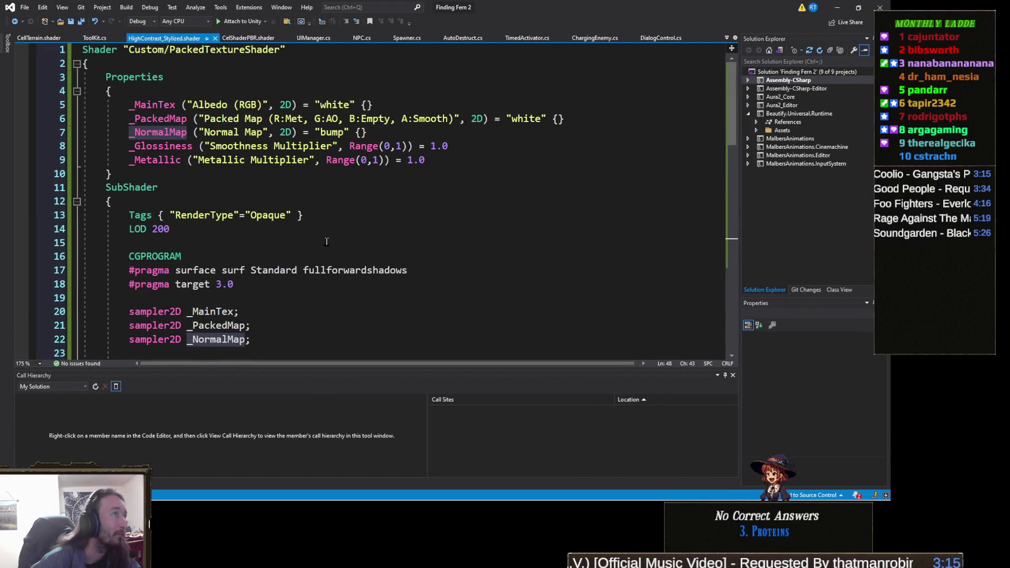
Step: Overwrite the HighContrast_Stylized file with the pasted URP shader code and save it
{"action": "left_click", "coordinate": [325, 236]}
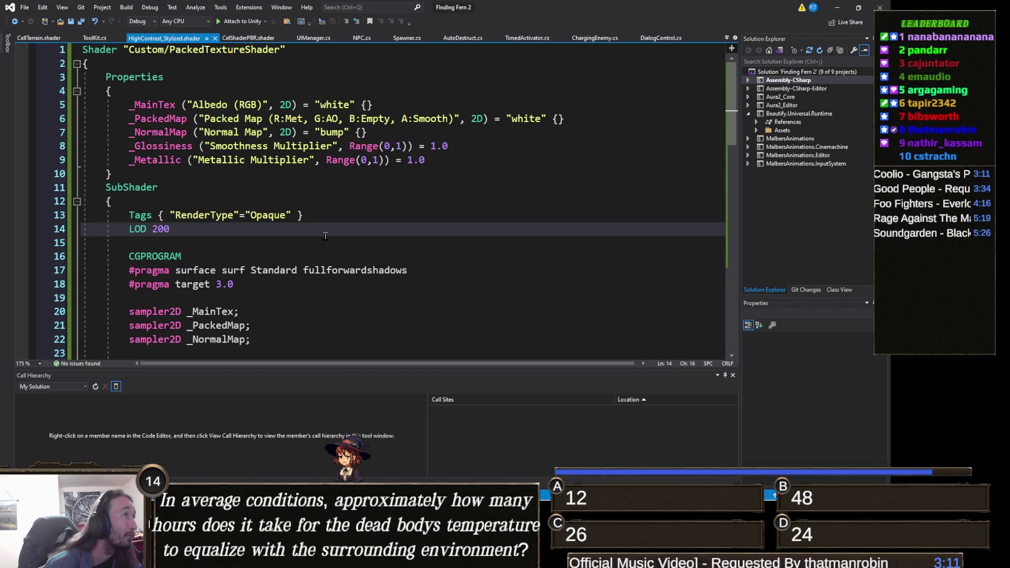
{"action": "key", "text": "ctrl+a"}
{"action": "key", "text": "ctrl+v"}
{"action": "key", "text": "ctrl+a"}
{"action": "scroll", "coordinate": [284, 272], "scroll_direction": "up", "scroll_amount": 15}
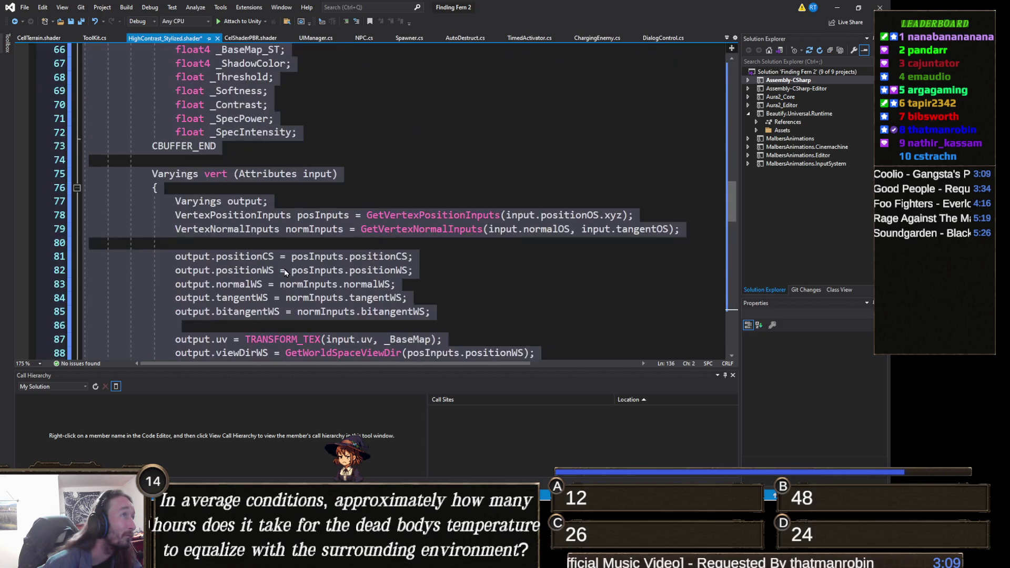
{"action": "scroll", "coordinate": [284, 273], "scroll_direction": "up", "scroll_amount": 20}
{"action": "key", "text": "ctrl+s"}
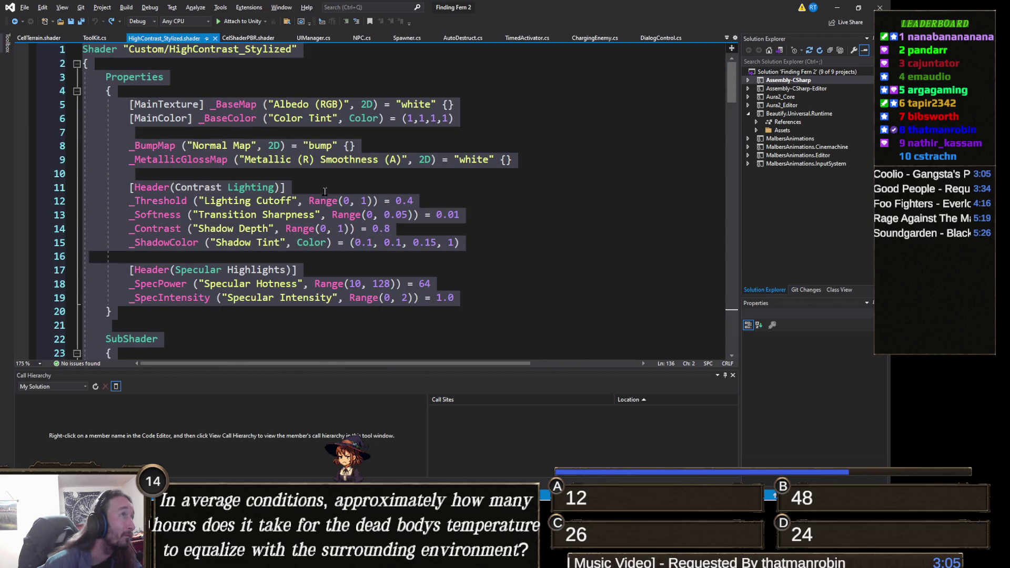
Step: Check Unity's recompile, look over the CelShaderPBR file, then minimise Visual Studio
{"action": "key", "text": "alt+Tab"}
{"action": "key", "text": "alt+Tab"}
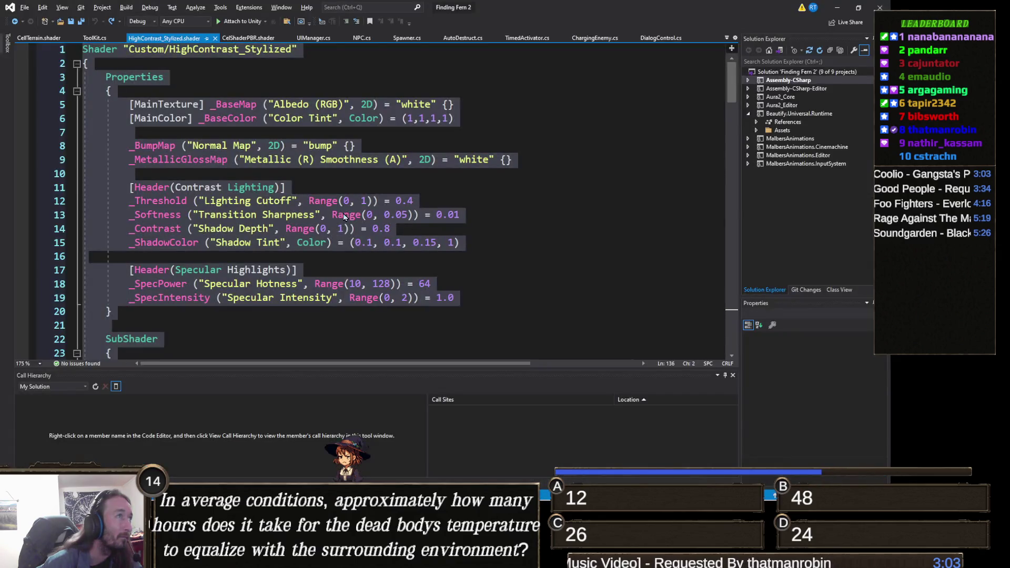
{"action": "left_click", "coordinate": [248, 38]}
{"action": "scroll", "coordinate": [265, 180], "scroll_direction": "up", "scroll_amount": 9}
{"action": "scroll", "coordinate": [265, 180], "scroll_direction": "up", "scroll_amount": 20}
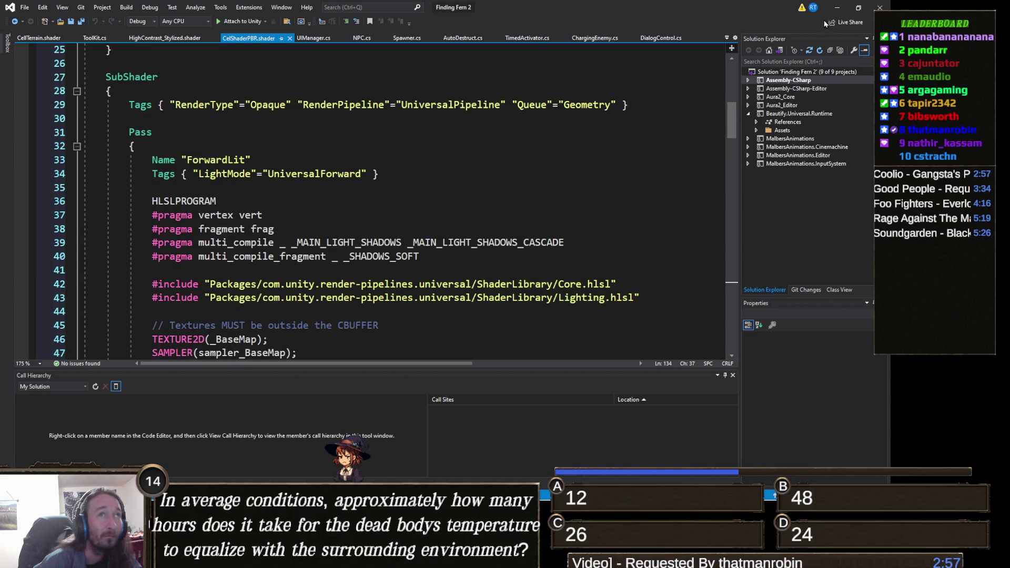
{"action": "left_click", "coordinate": [837, 8]}
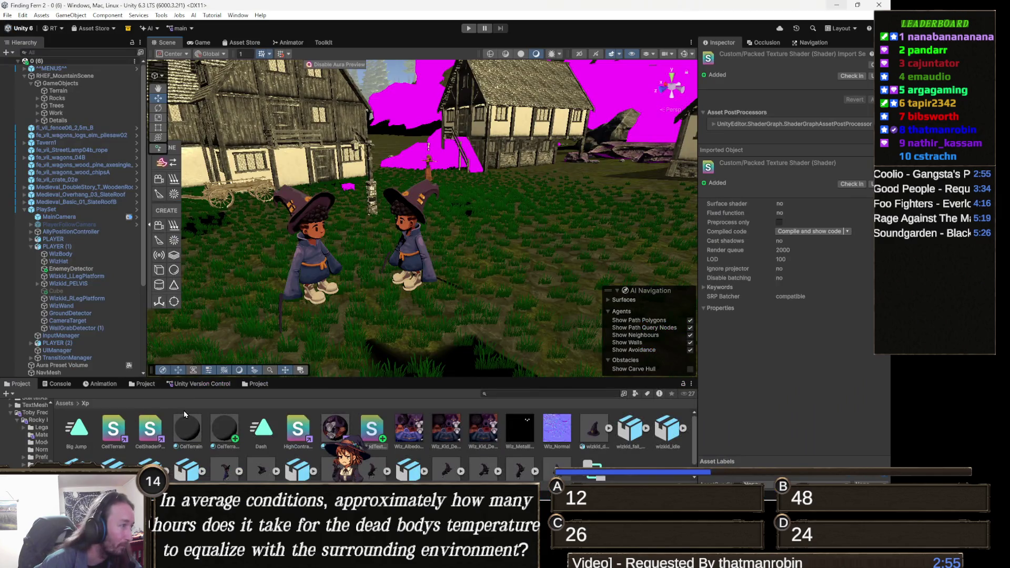
Step: Open PackedTextureShader.shader in Visual Studio from the Project window
{"action": "double_click", "coordinate": [370, 431]}
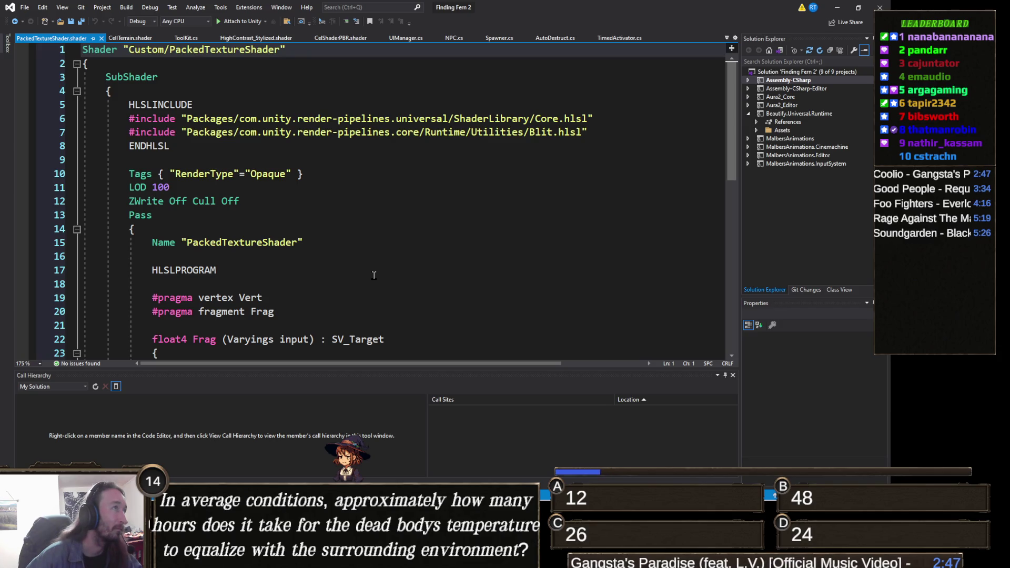
Step: Look over the existing Blit-based PackedTextureShader code
{"action": "scroll", "coordinate": [373, 275], "scroll_direction": "down", "scroll_amount": 10}
{"action": "scroll", "coordinate": [372, 275], "scroll_direction": "up", "scroll_amount": 10}
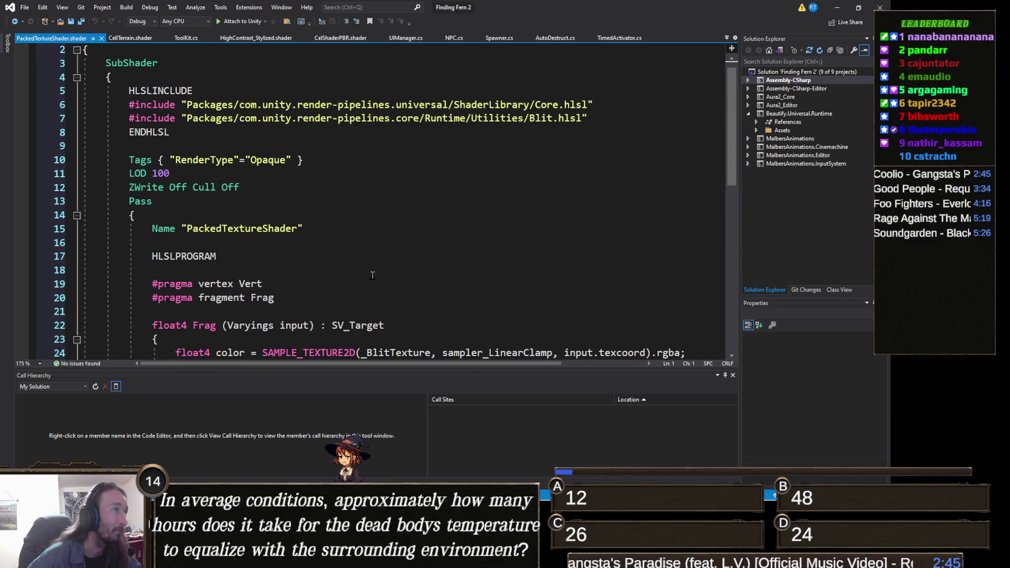
{"action": "scroll", "coordinate": [372, 275], "scroll_direction": "down", "scroll_amount": 3}
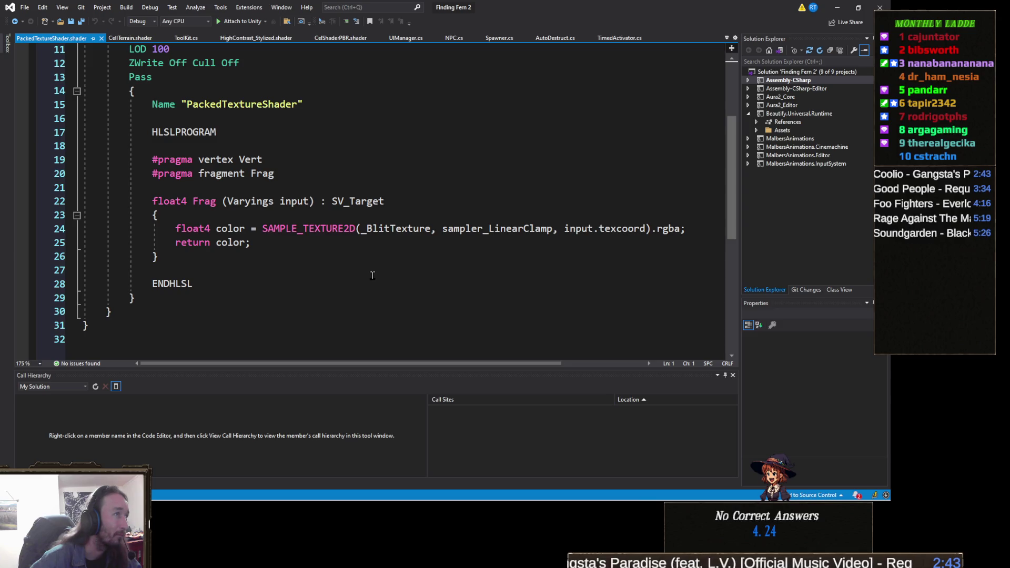
{"action": "scroll", "coordinate": [372, 275], "scroll_direction": "up", "scroll_amount": 3}
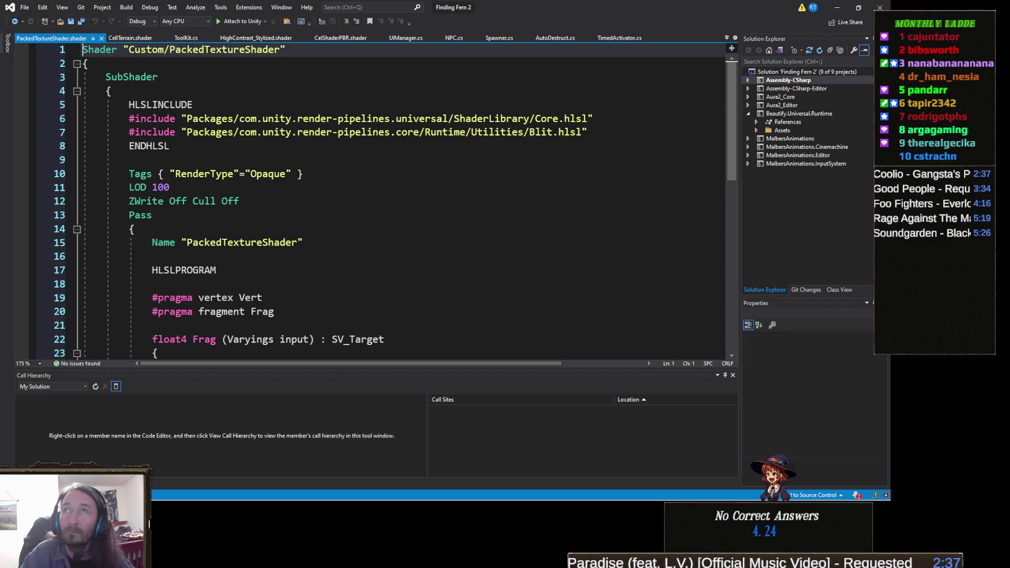
{"action": "key", "text": "alt+Tab"}
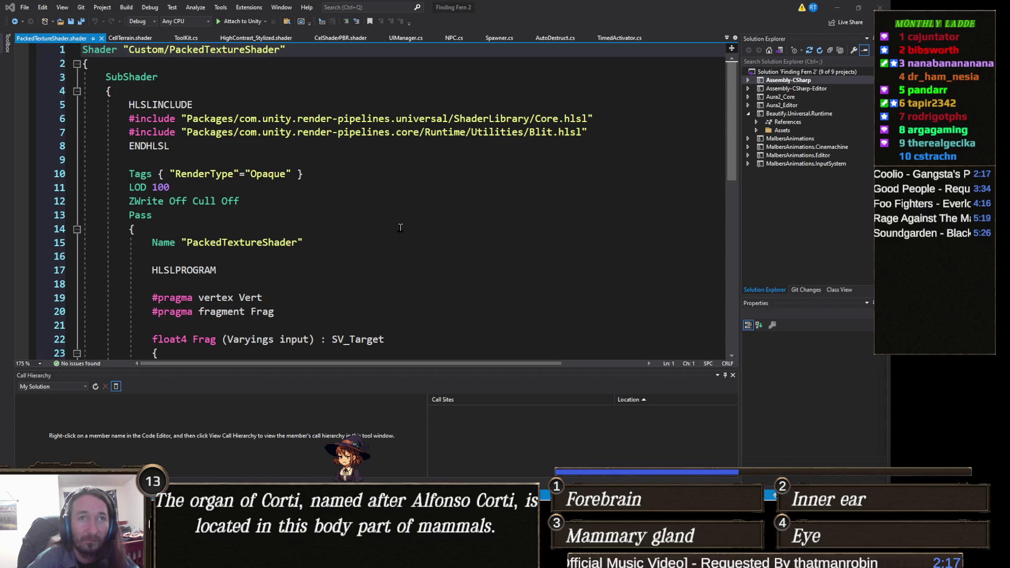
Step: Paste the packed-map surface shader over all the old code, save, and return to Unity
{"action": "left_click", "coordinate": [312, 257]}
{"action": "key", "text": "ctrl+a"}
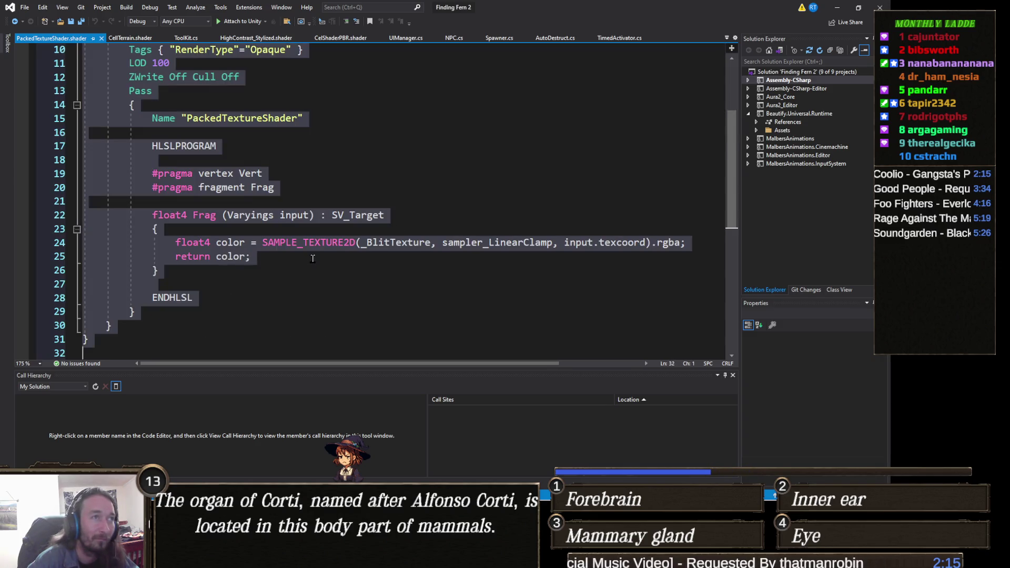
{"action": "key", "text": "ctrl+v"}
{"action": "scroll", "coordinate": [368, 221], "scroll_direction": "up", "scroll_amount": 10}
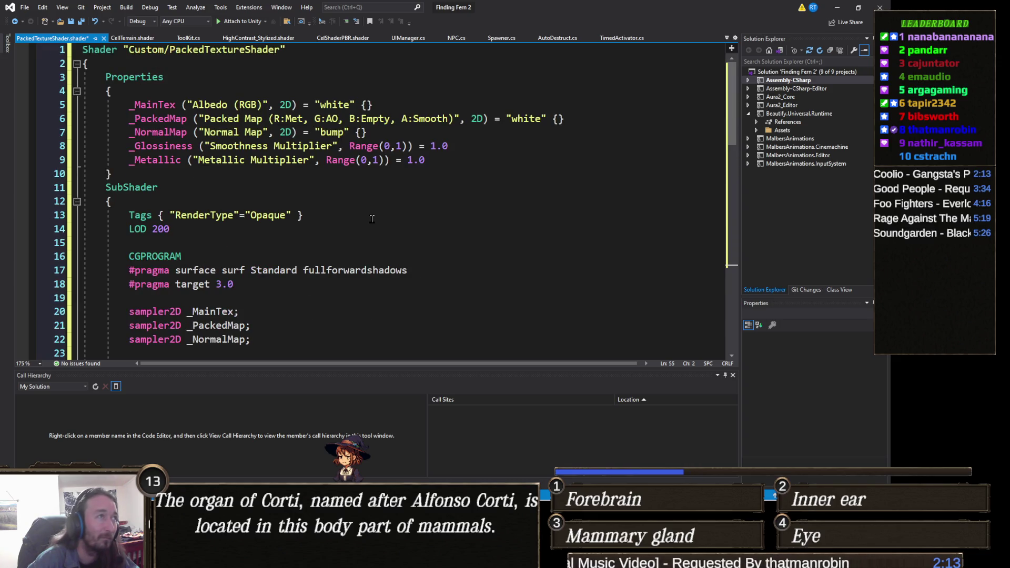
{"action": "key", "text": "ctrl+s"}
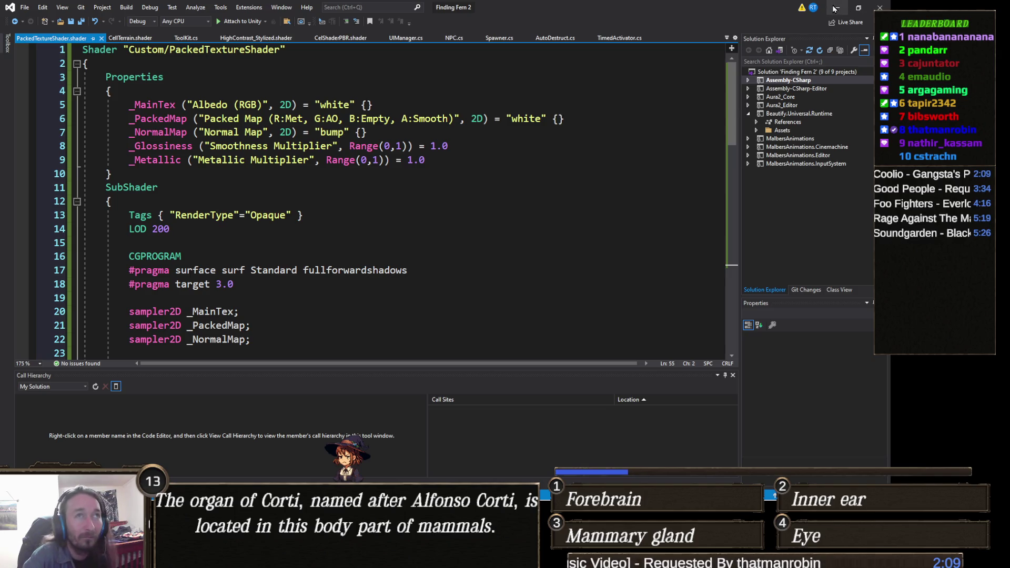
{"action": "left_click", "coordinate": [836, 8]}
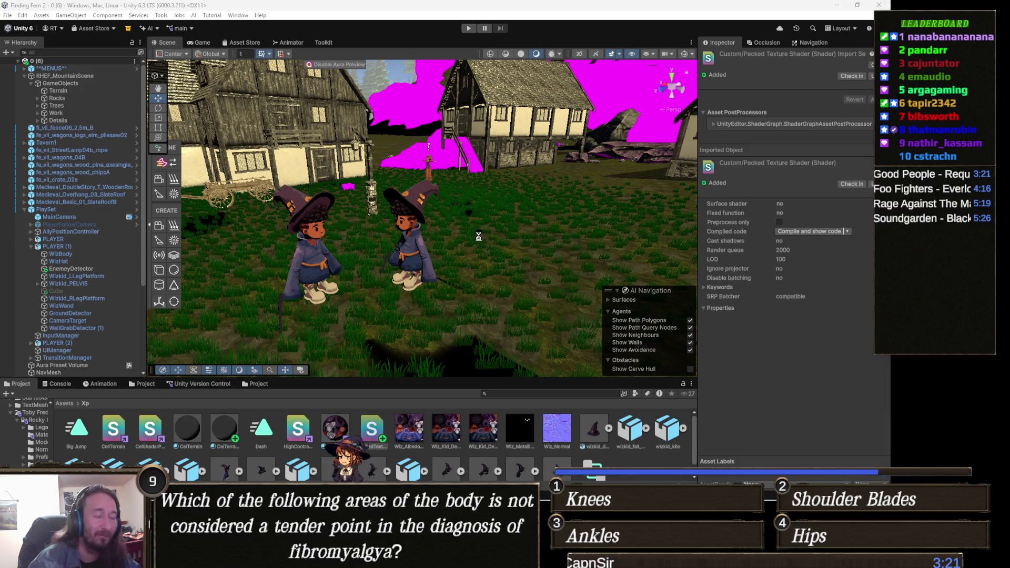
Step: Pan the Scene view closer to the two wizards beside the Packed Texture Shader details
{"action": "left_click_drag", "start_coordinate": [479, 236], "coordinate": [502, 258]}
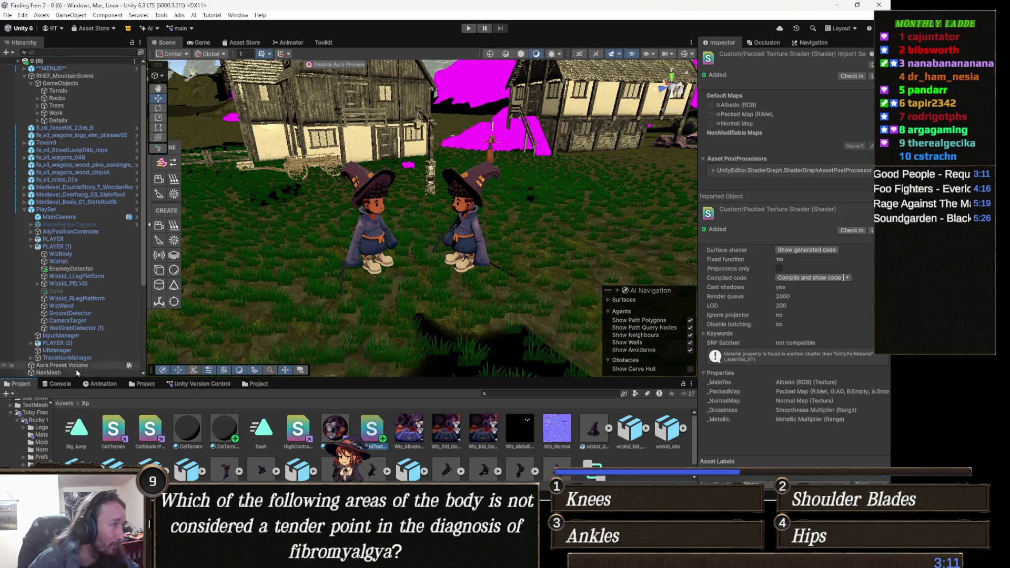
Step: Open the Console and select the second error about the missing Idle Walk Run Blend state
{"action": "left_click", "coordinate": [62, 384]}
{"action": "left_click", "coordinate": [208, 424]}
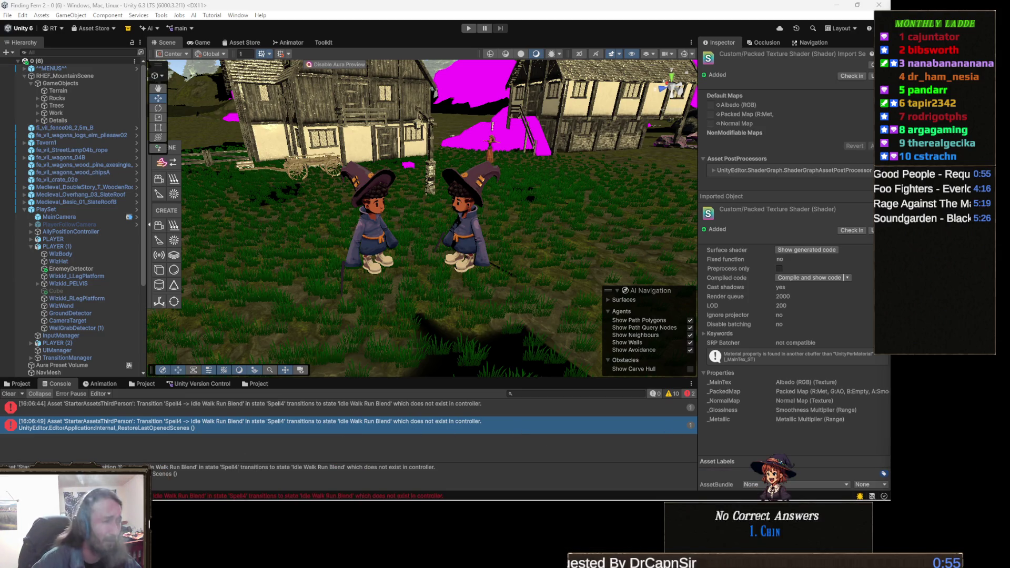
Step: Paste the new URP stylized packed shader code over the collapsed PackedTextureShader body
{"action": "mouse_move", "coordinate": [368, 500]}
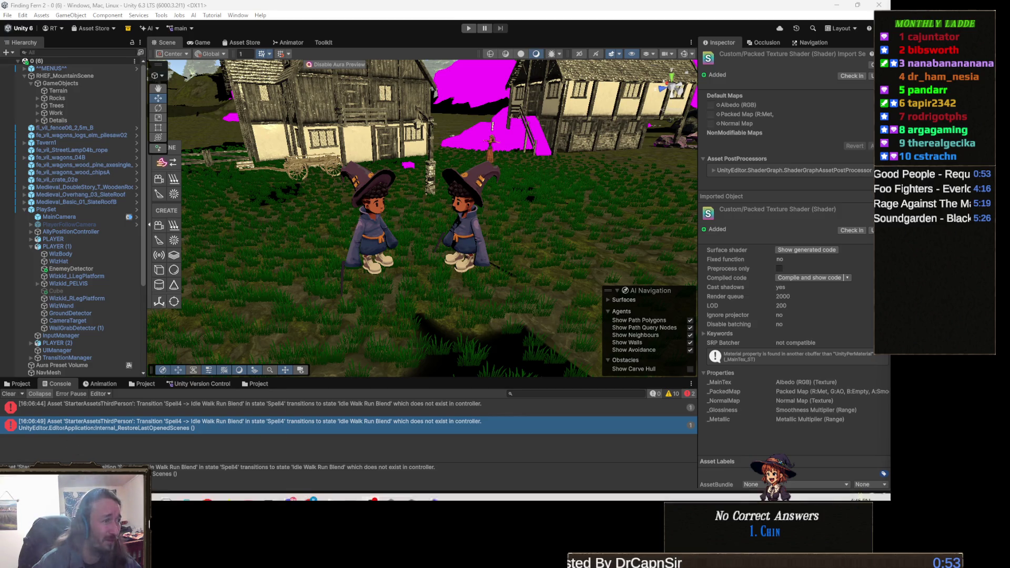
{"action": "left_click", "coordinate": [431, 490]}
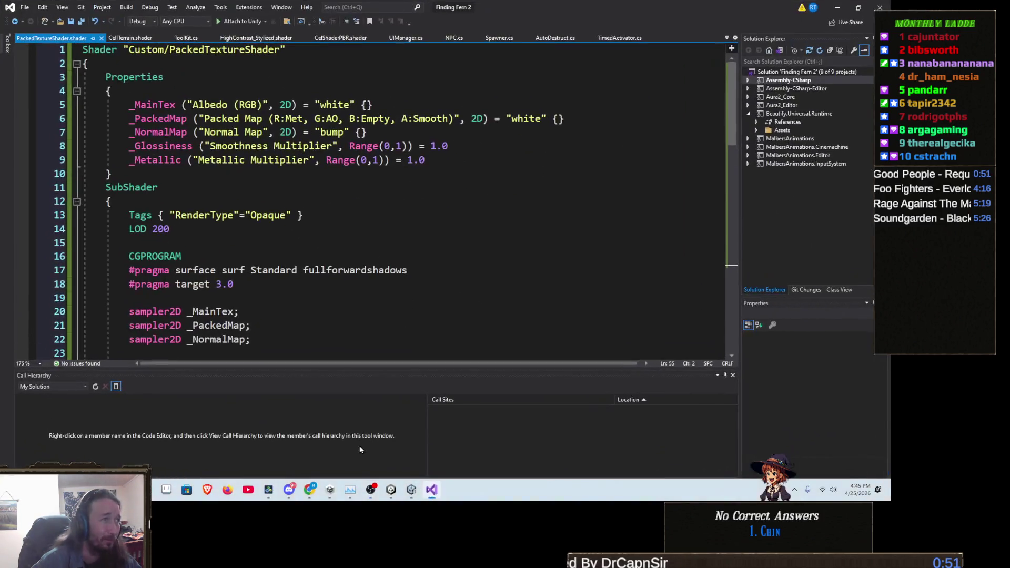
{"action": "scroll", "coordinate": [240, 284], "scroll_direction": "down", "scroll_amount": 12}
{"action": "scroll", "coordinate": [240, 284], "scroll_direction": "up", "scroll_amount": 12}
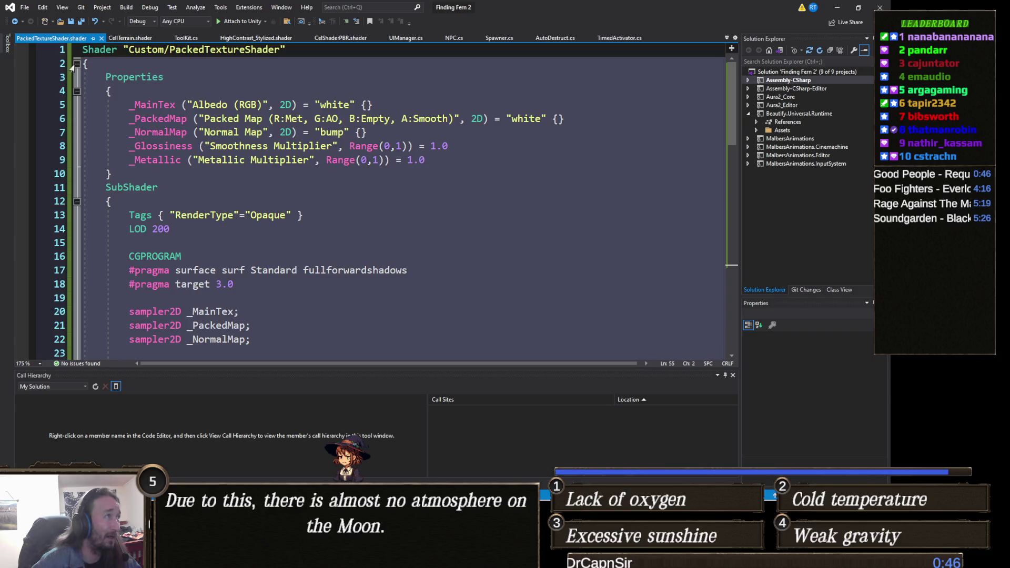
{"action": "left_click", "coordinate": [77, 63]}
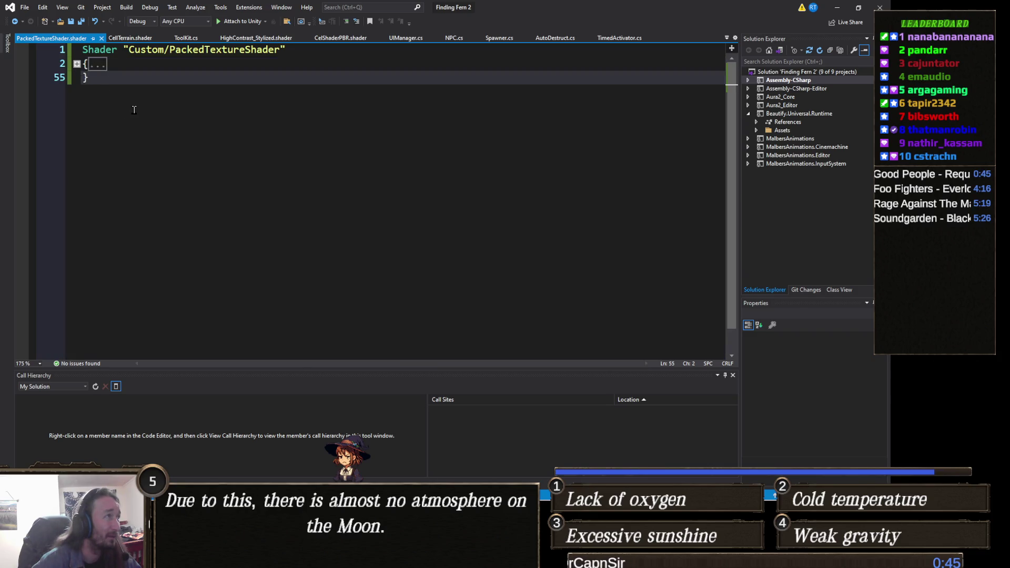
{"action": "key", "text": "ctrl+a"}
{"action": "key", "text": "ctrl+v"}
{"action": "scroll", "coordinate": [110, 108], "scroll_direction": "up", "scroll_amount": 20}
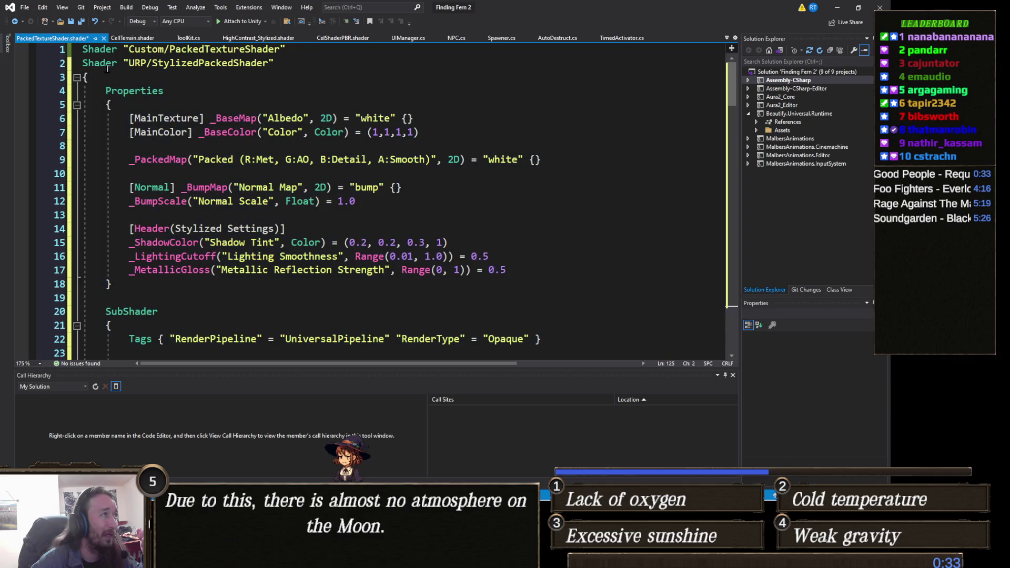
Step: Delete the duplicate URP/StylizedPackedShader name line, keeping Custom/PackedTextureShader, and save
{"action": "left_click", "coordinate": [59, 66]}
{"action": "key", "text": "Delete"}
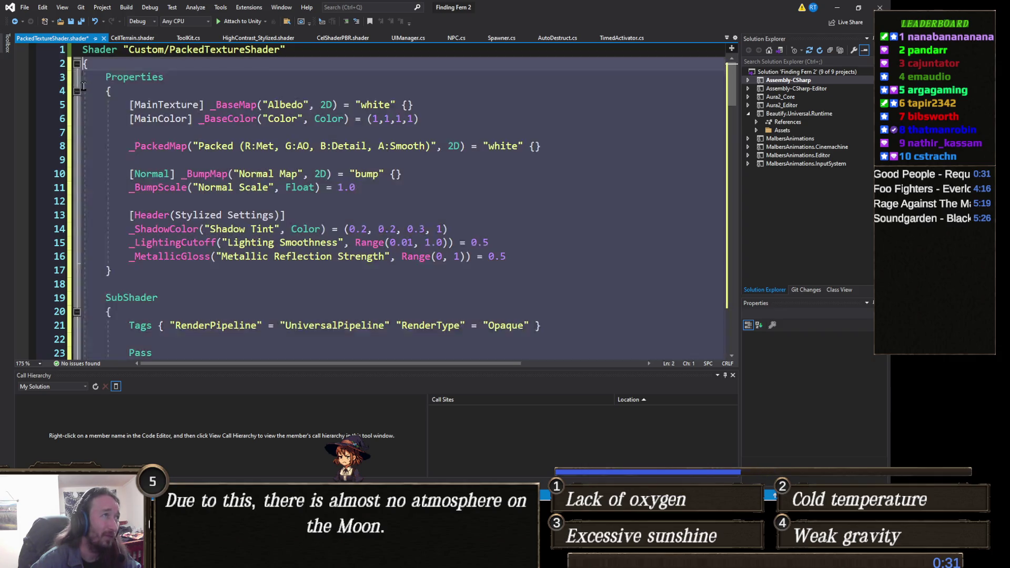
{"action": "key", "text": "ctrl+s"}
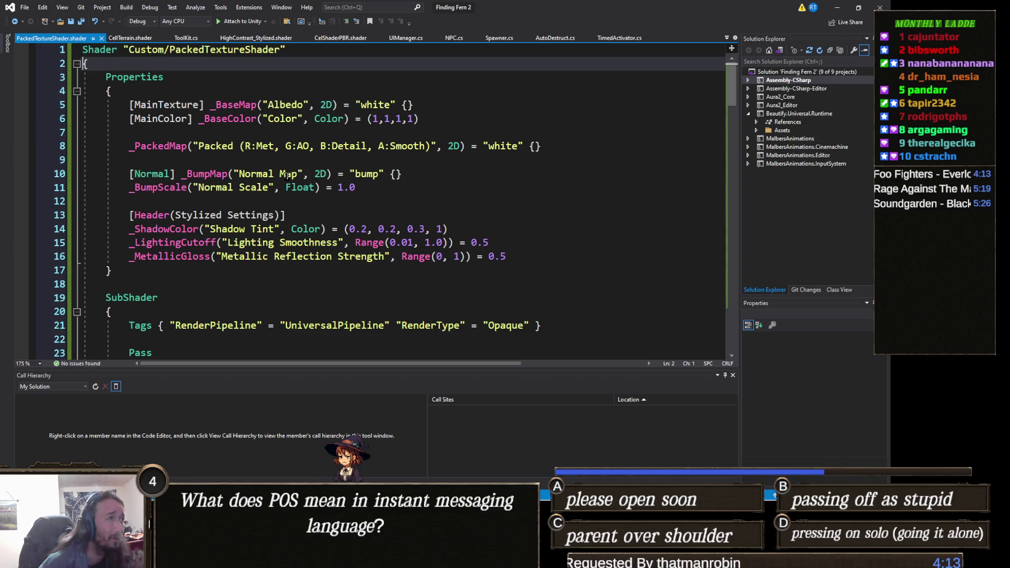
{"action": "left_click", "coordinate": [436, 162]}
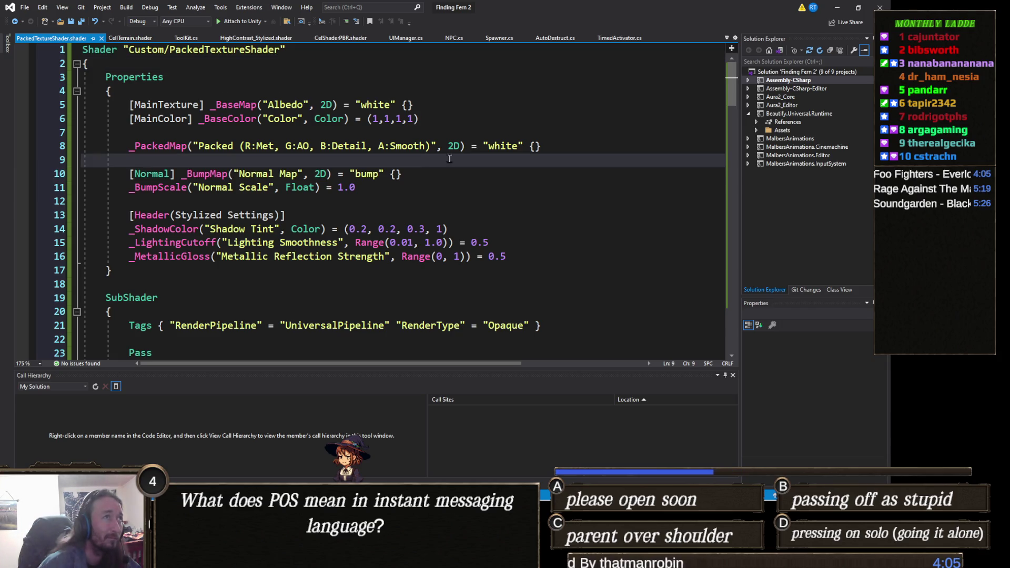
{"action": "left_click", "coordinate": [833, 13]}
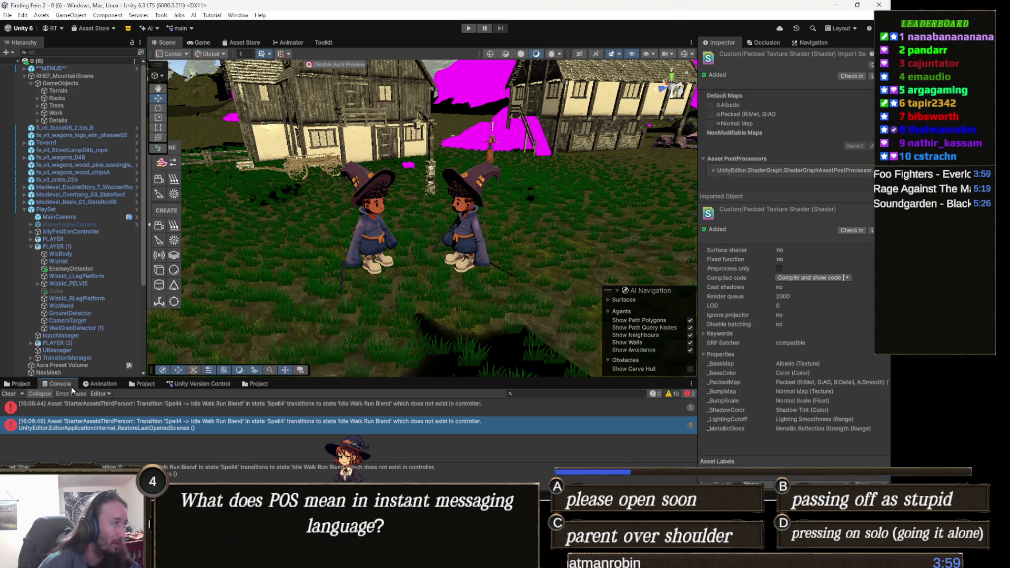
Step: Select the left wizard's WizBody mesh and ping its normal map texture in the Project window
{"action": "left_click", "coordinate": [23, 385]}
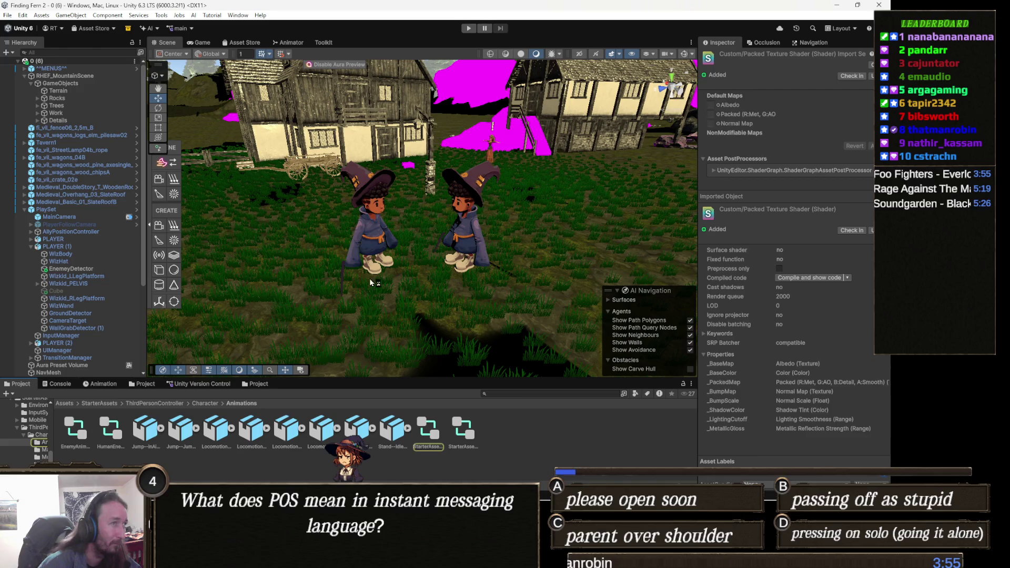
{"action": "left_click", "coordinate": [375, 238]}
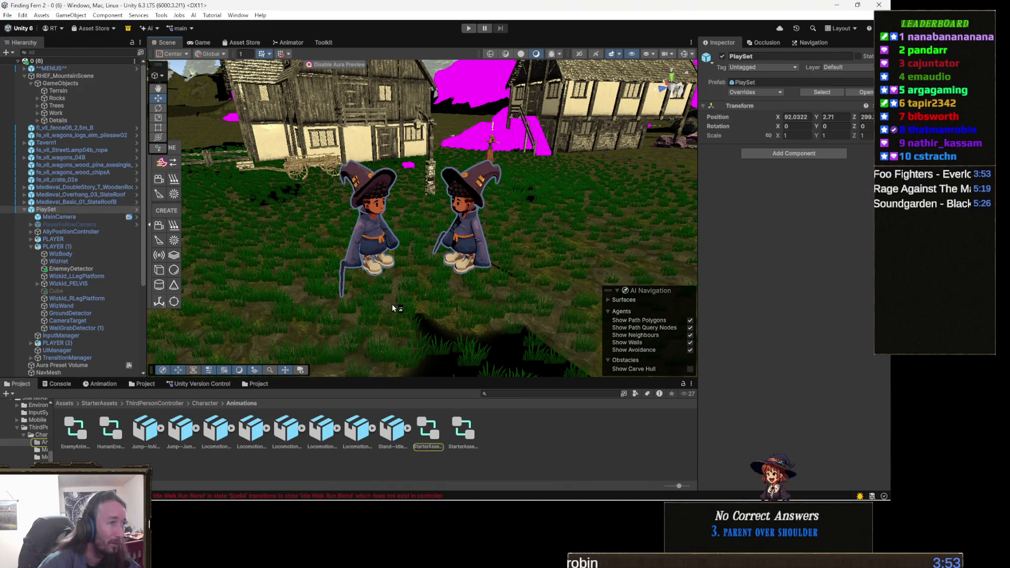
{"action": "left_click", "coordinate": [379, 231]}
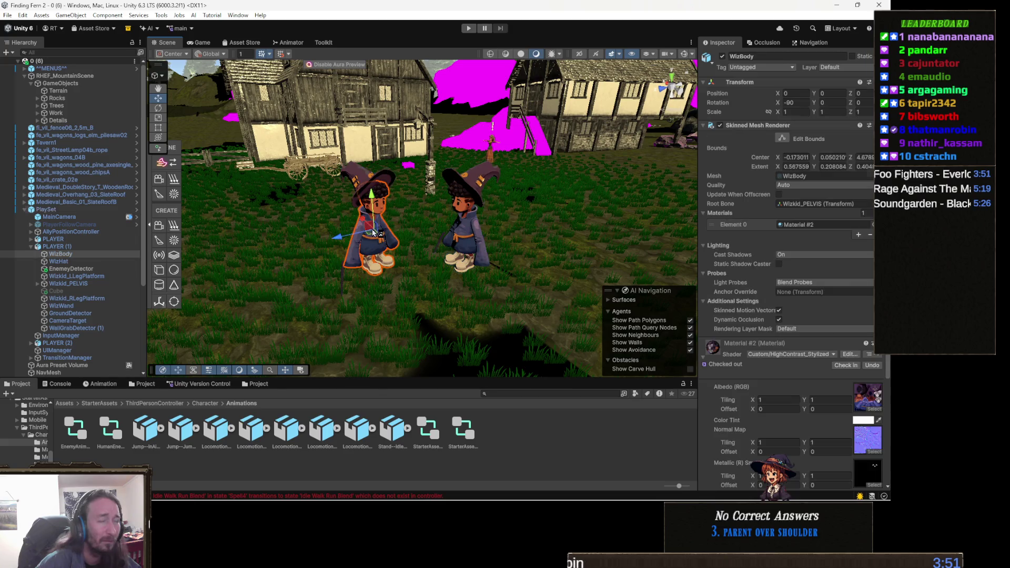
{"action": "left_click", "coordinate": [866, 443]}
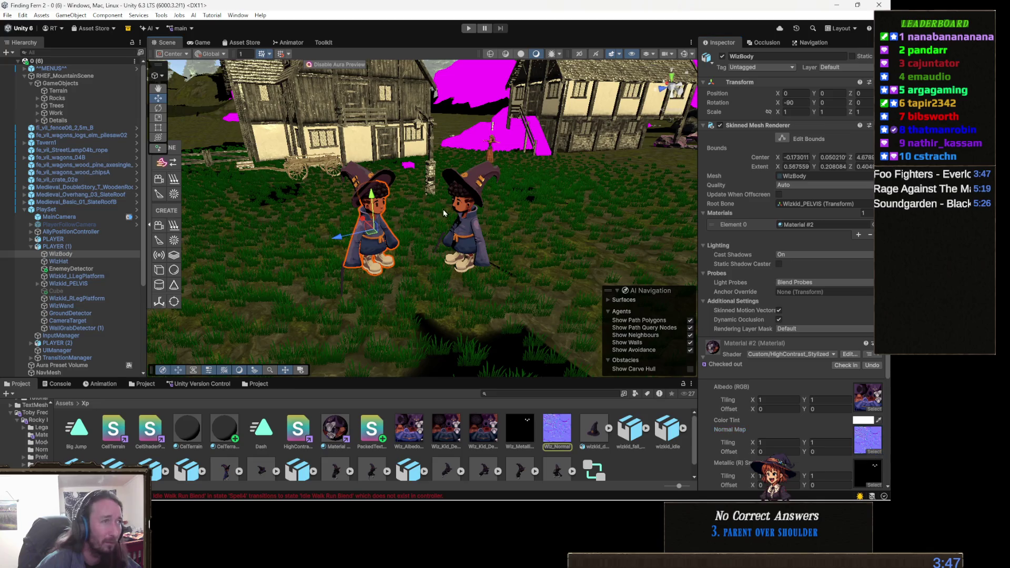
{"action": "scroll", "coordinate": [385, 228], "scroll_direction": "up", "scroll_amount": 2}
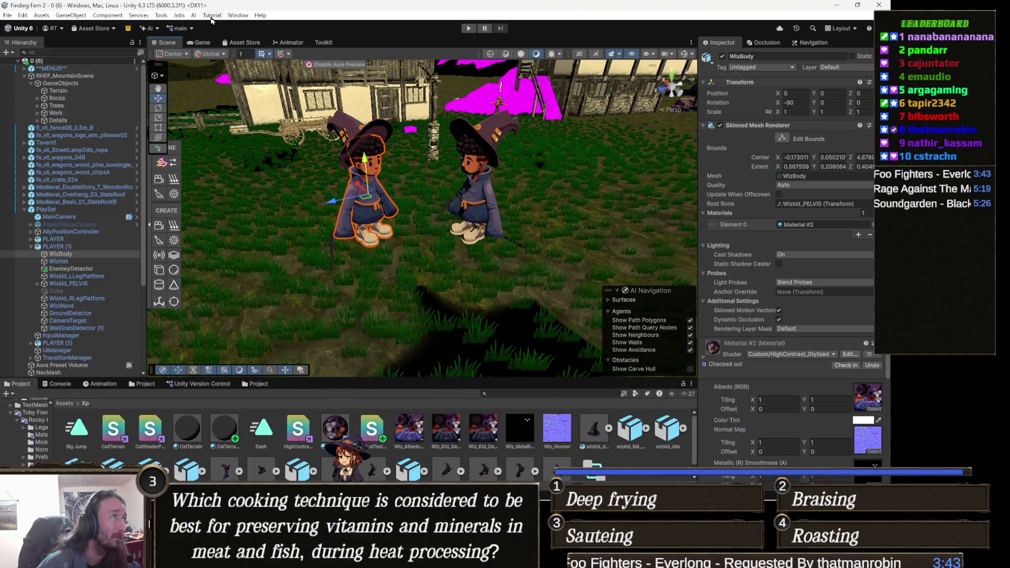
{"action": "left_click", "coordinate": [163, 16]}
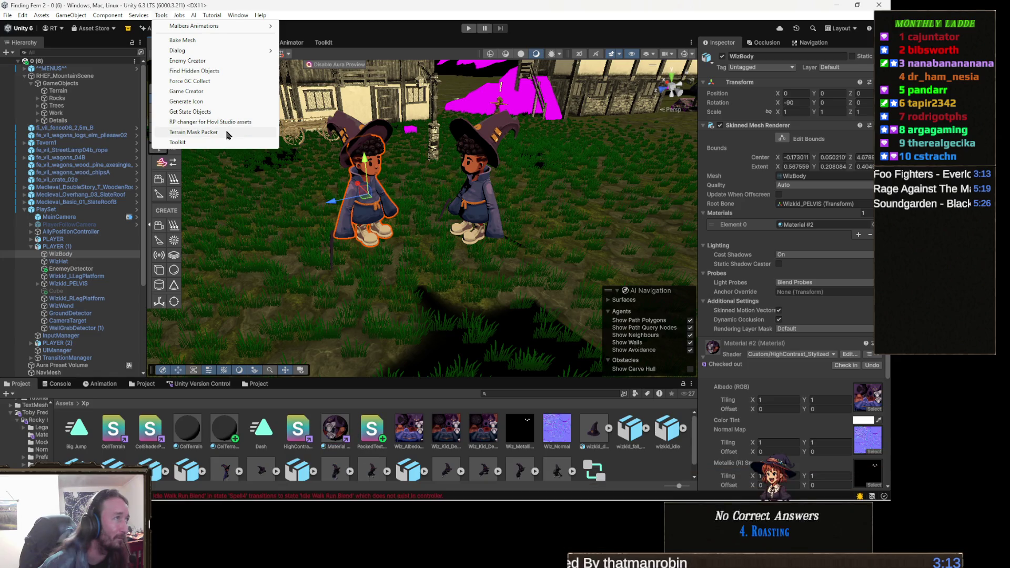
Step: Launch the Mask Packer and drag Wiz_Metallic into its Metallic slot
{"action": "left_click", "coordinate": [227, 134]}
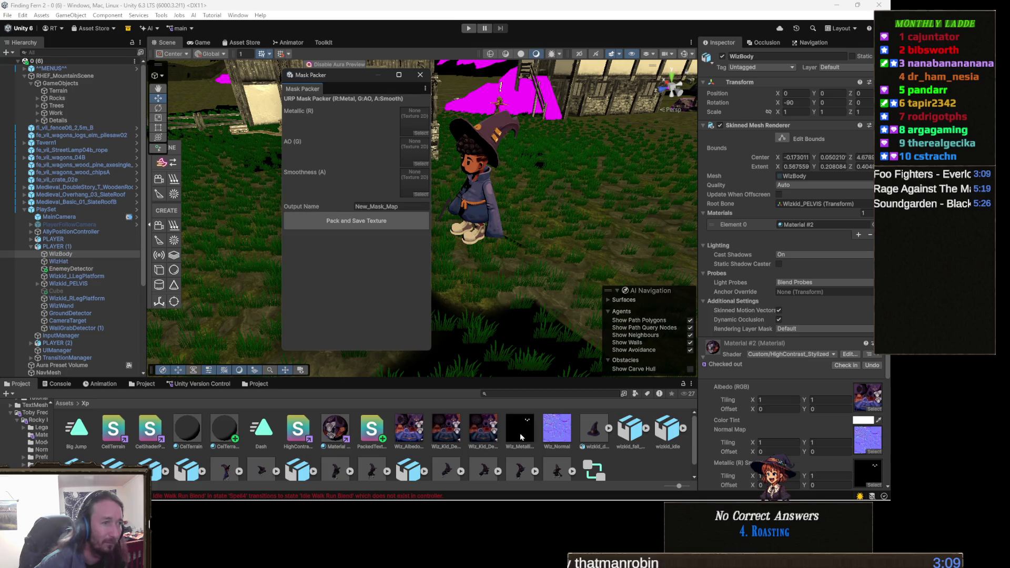
{"action": "mouse_move", "coordinate": [520, 437]}
{"action": "left_mouse_down"}
{"action": "mouse_move", "coordinate": [358, 188]}
{"action": "mouse_move", "coordinate": [361, 143]}
{"action": "mouse_move", "coordinate": [419, 126]}
{"action": "left_mouse_up"}
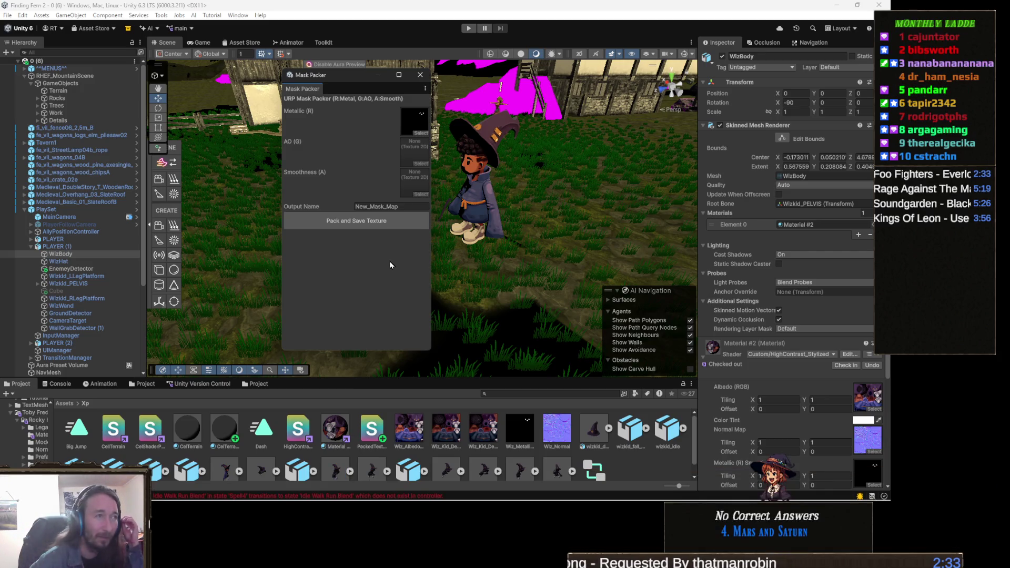
Step: Rename the Mask Packer output texture to Packed_Map
{"action": "left_click", "coordinate": [382, 207]}
{"action": "left_click_drag", "start_coordinate": [398, 207], "coordinate": [296, 209]}
{"action": "type", "text": "Packed_Map"}
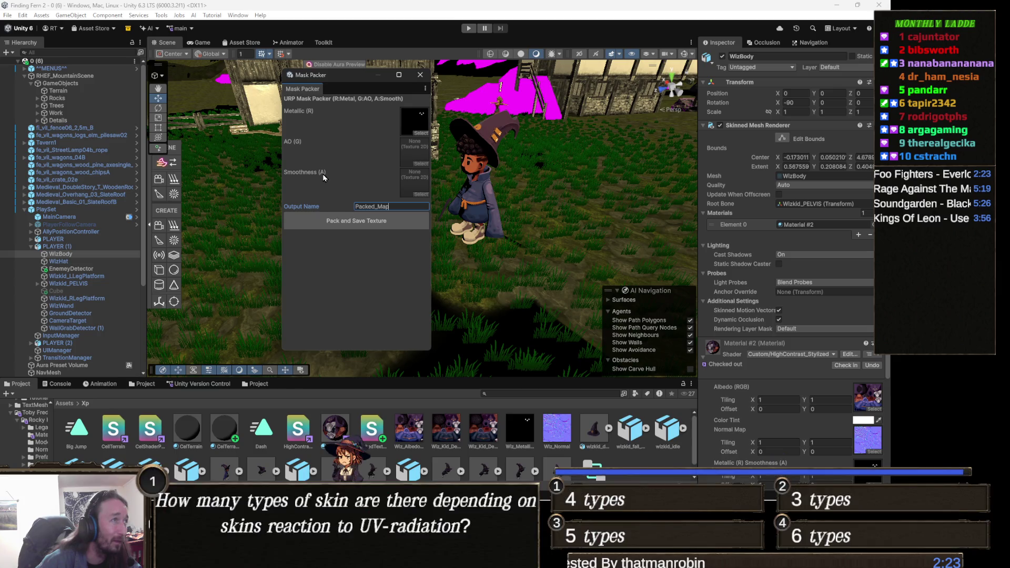
{"action": "scroll", "coordinate": [404, 429], "scroll_direction": "down", "scroll_amount": 1}
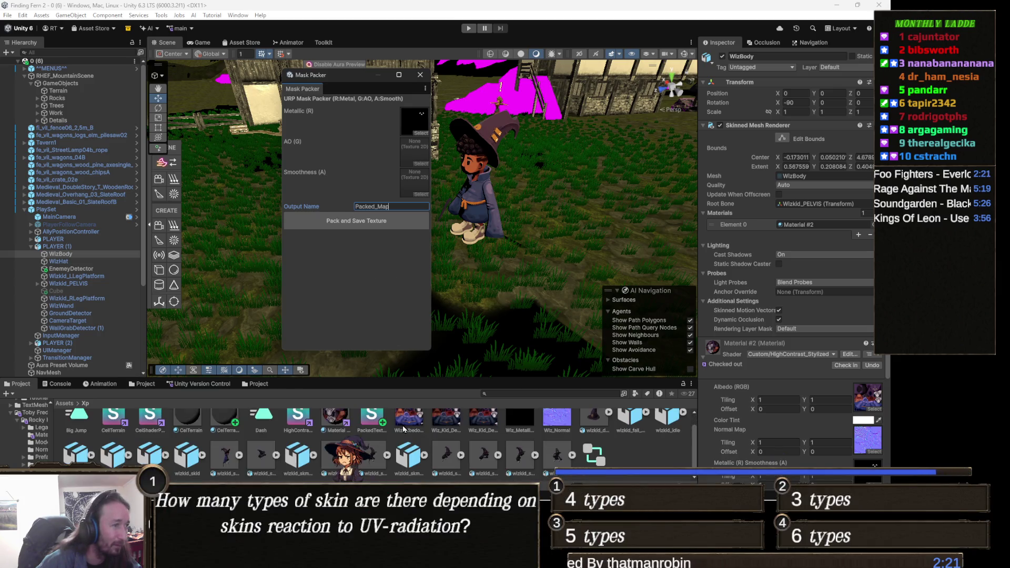
{"action": "scroll", "coordinate": [407, 429], "scroll_direction": "up", "scroll_amount": 1}
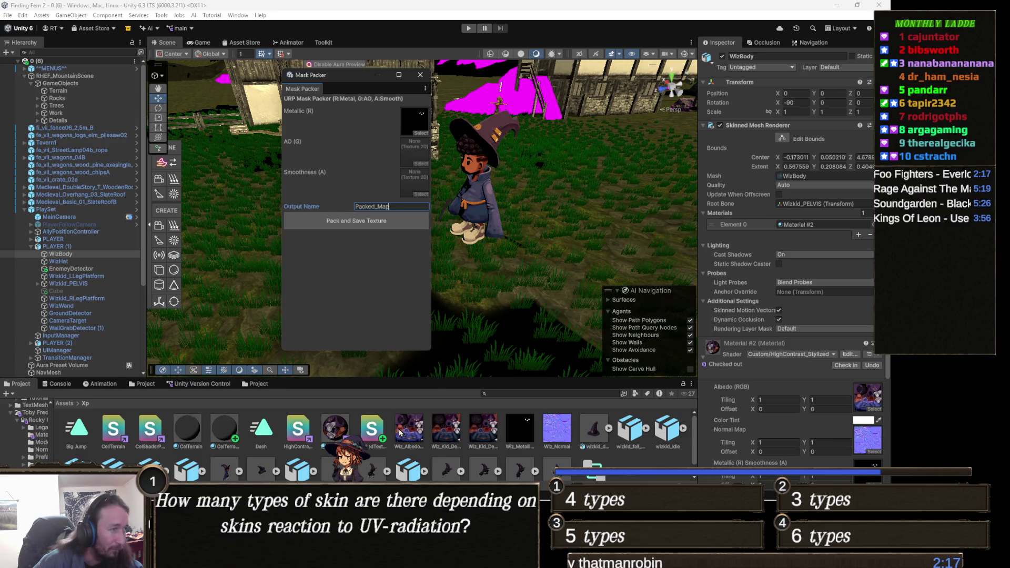
Step: Step through the Wiz textures to Wiz_MetallicSmoothness, then pack and save the texture
{"action": "left_click", "coordinate": [406, 433]}
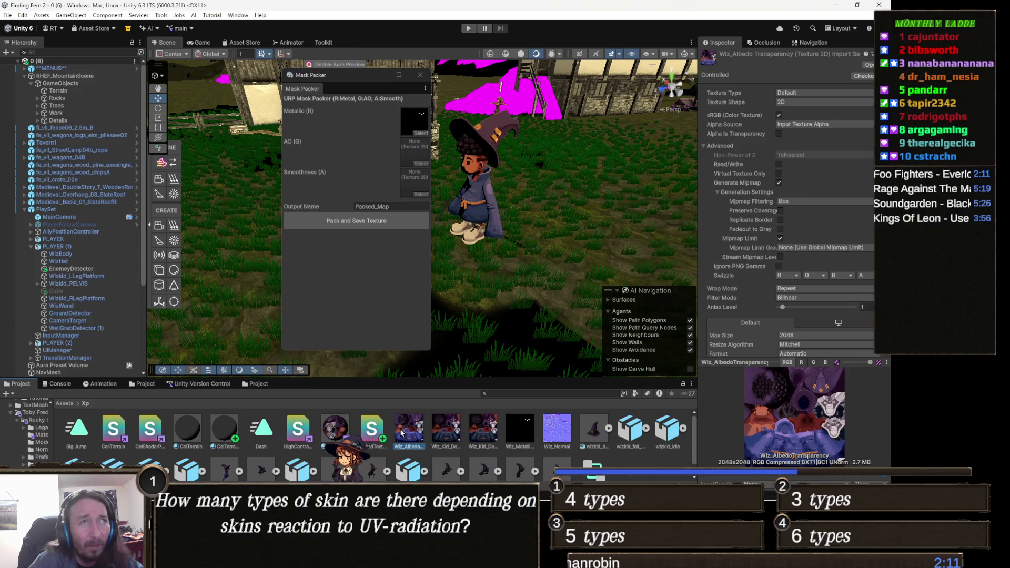
{"action": "key", "text": "Right"}
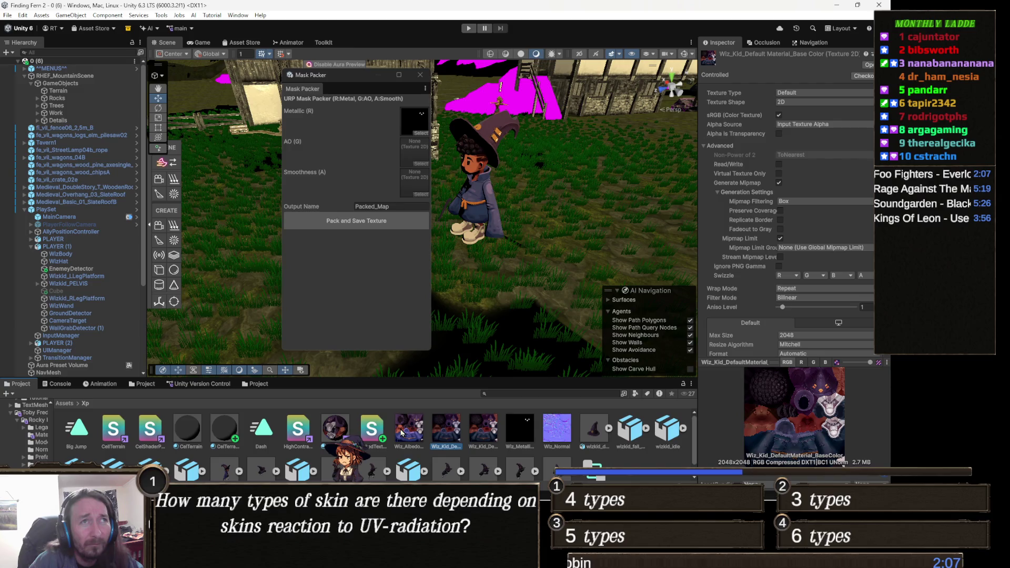
{"action": "key", "text": "Right"}
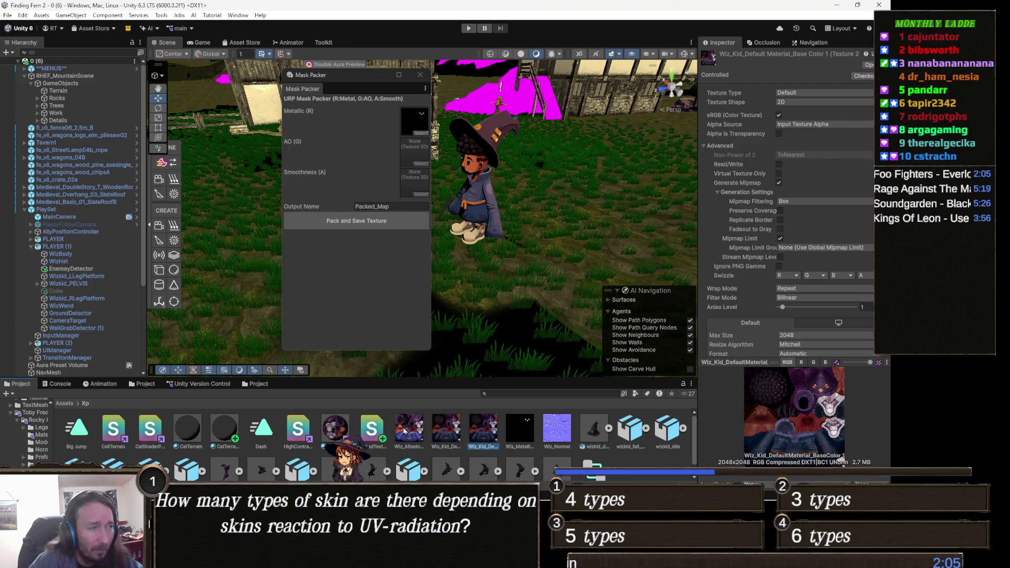
{"action": "key", "text": "Right"}
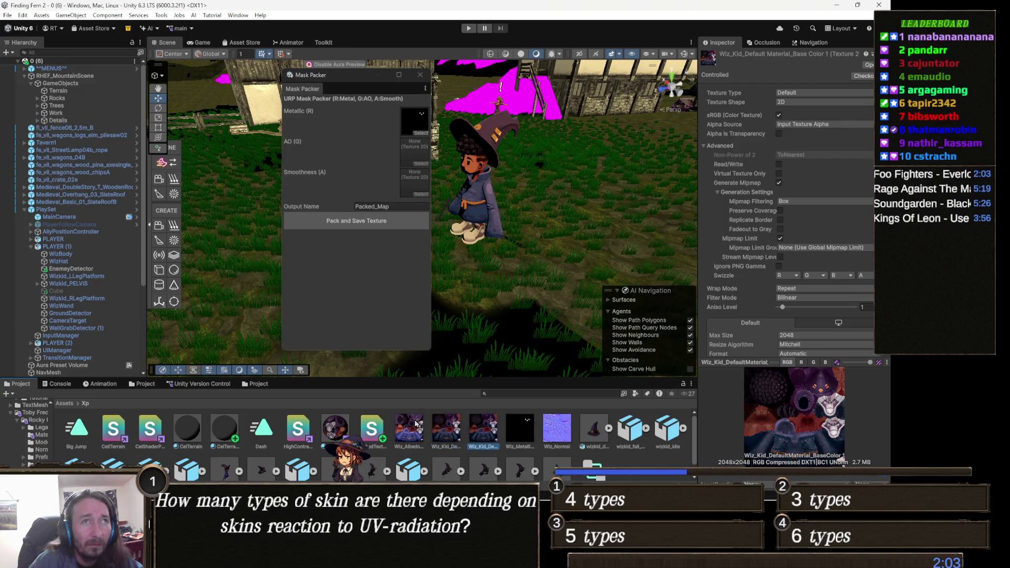
{"action": "key", "text": "Left"}
{"action": "key", "text": "Left"}
{"action": "key", "text": "Left"}
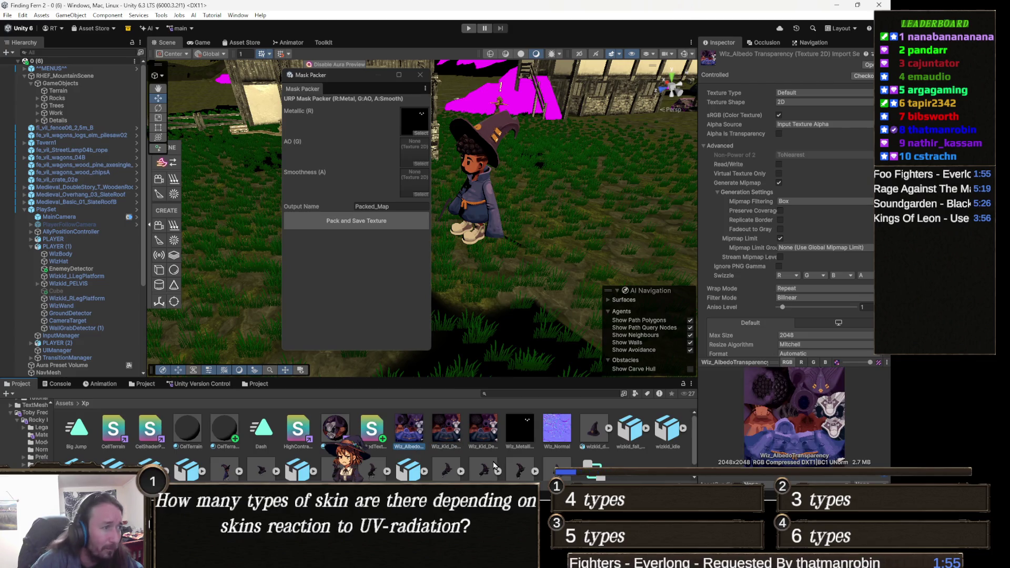
{"action": "key", "text": "Right"}
{"action": "key", "text": "Right"}
{"action": "key", "text": "Right"}
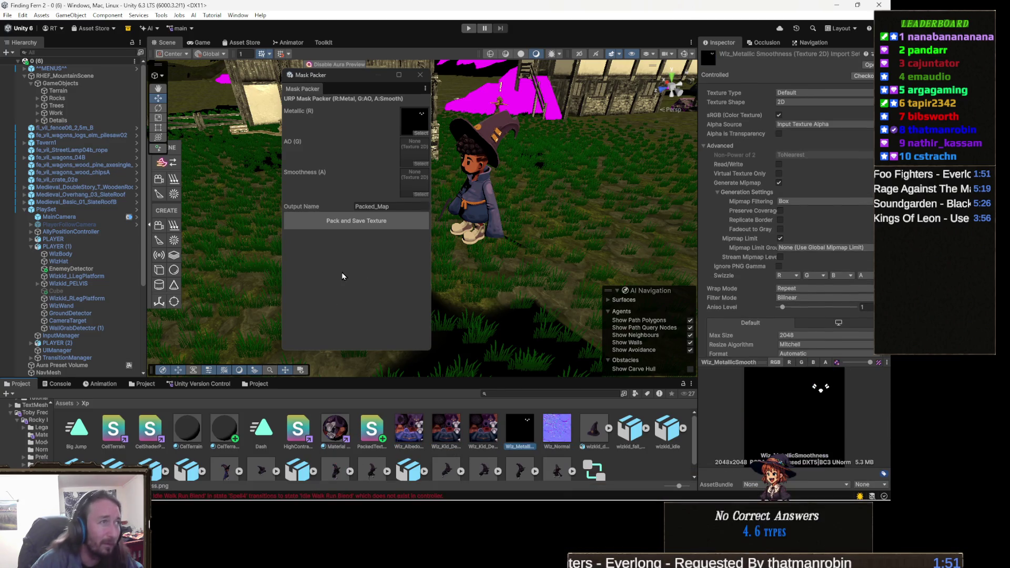
{"action": "left_click", "coordinate": [371, 223]}
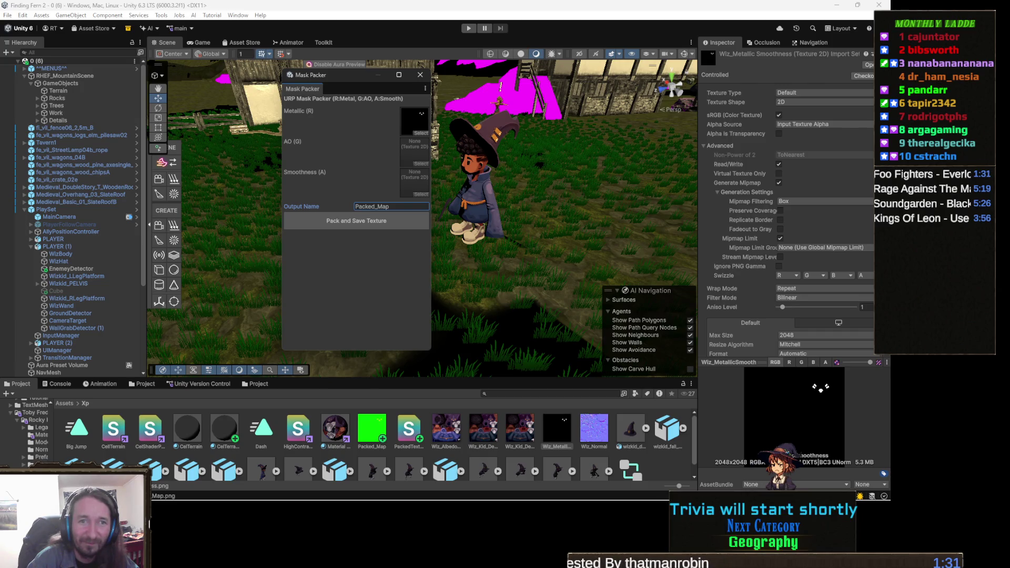
Step: Close the Mask Packer window once Packed_Map is saved in the Xp folder
{"action": "key", "text": "alt+Tab"}
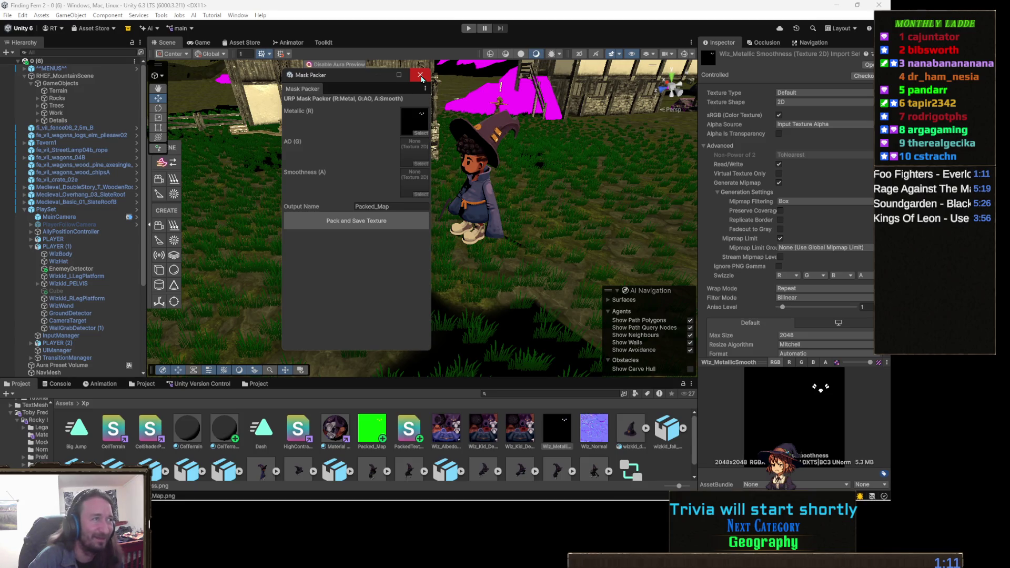
{"action": "left_click", "coordinate": [420, 77]}
Step: Select WizBody, browse its material's Custom shaders without changing them, and return to Visual Studio
{"action": "left_click", "coordinate": [365, 206]}
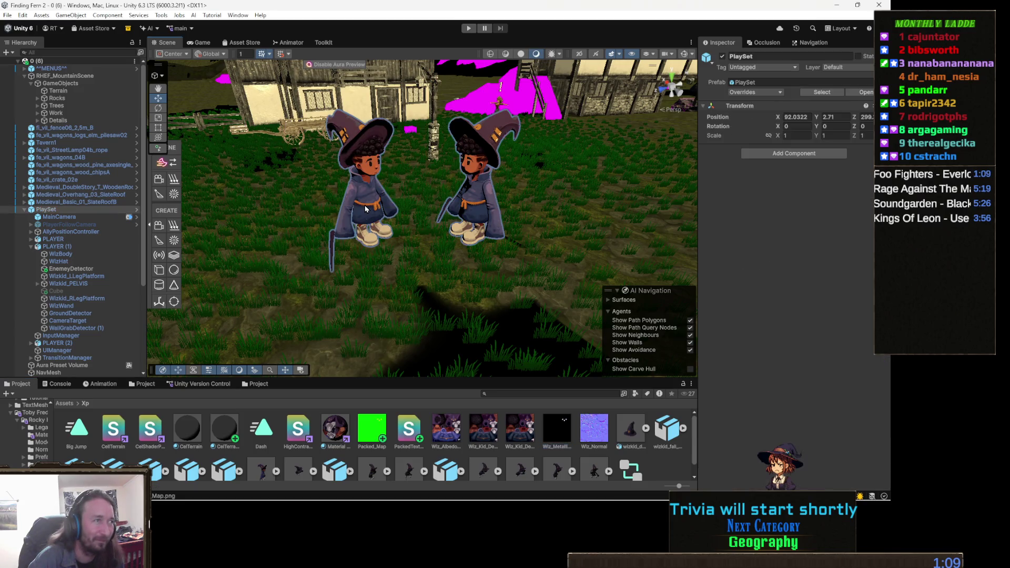
{"action": "left_click", "coordinate": [365, 205]}
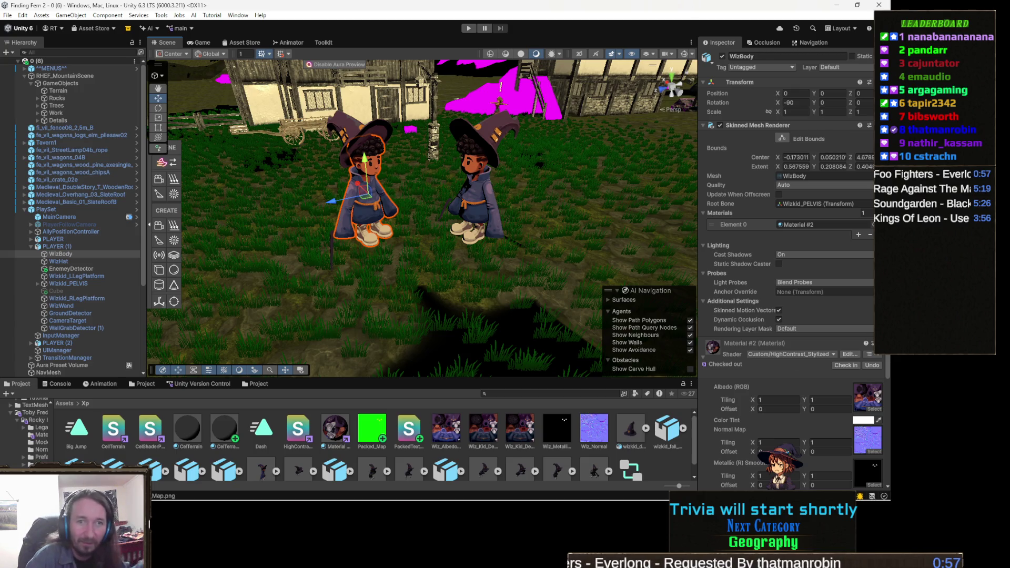
{"action": "left_click", "coordinate": [767, 355]}
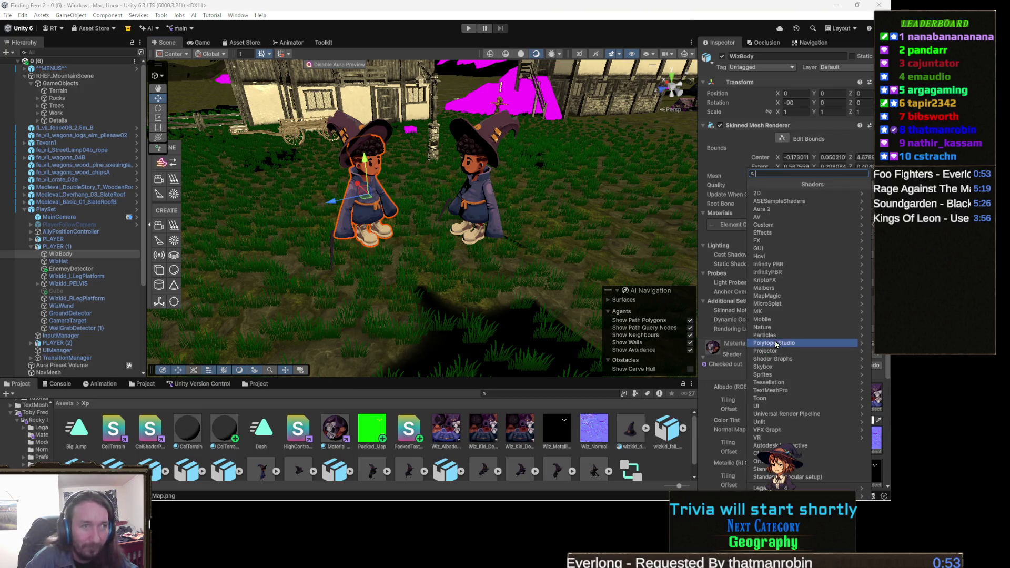
{"action": "left_click", "coordinate": [783, 225]}
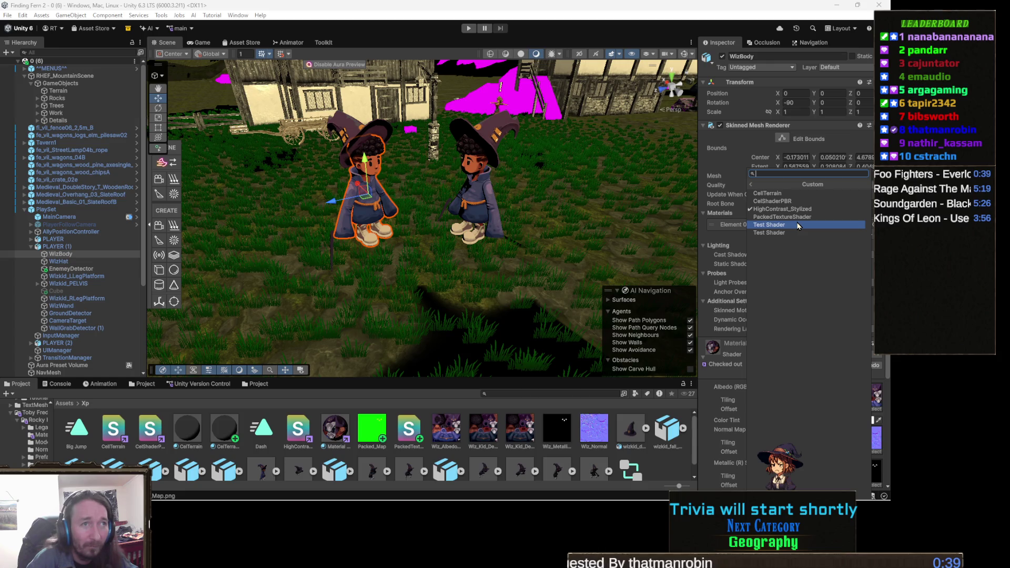
{"action": "left_click", "coordinate": [590, 277]}
{"action": "key", "text": "alt+Tab"}
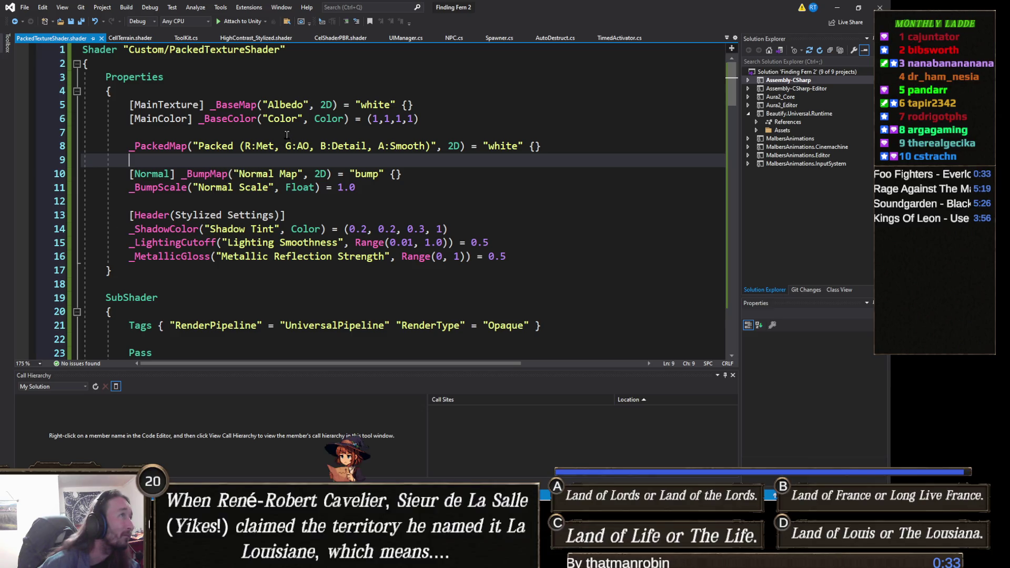
{"action": "left_click", "coordinate": [839, 10]}
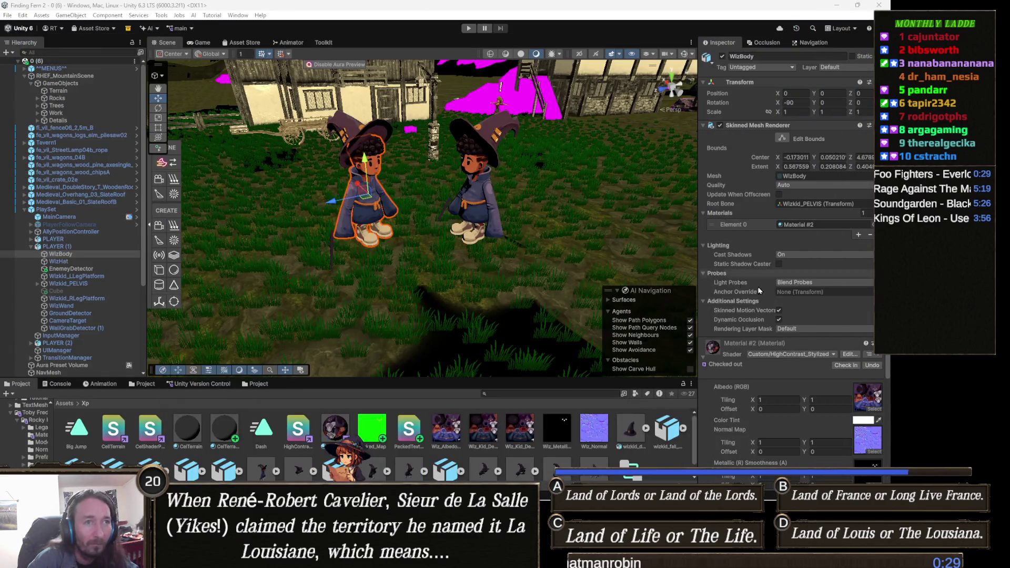
Step: Browse the Custom shaders for WizBody's material, then close the list unchanged
{"action": "left_click", "coordinate": [794, 355]}
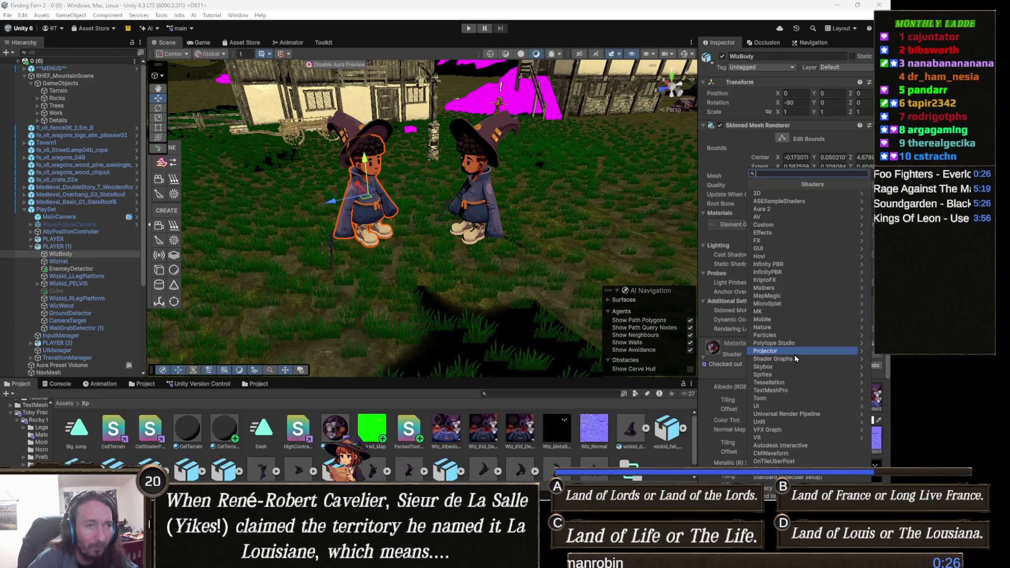
{"action": "left_click", "coordinate": [780, 228]}
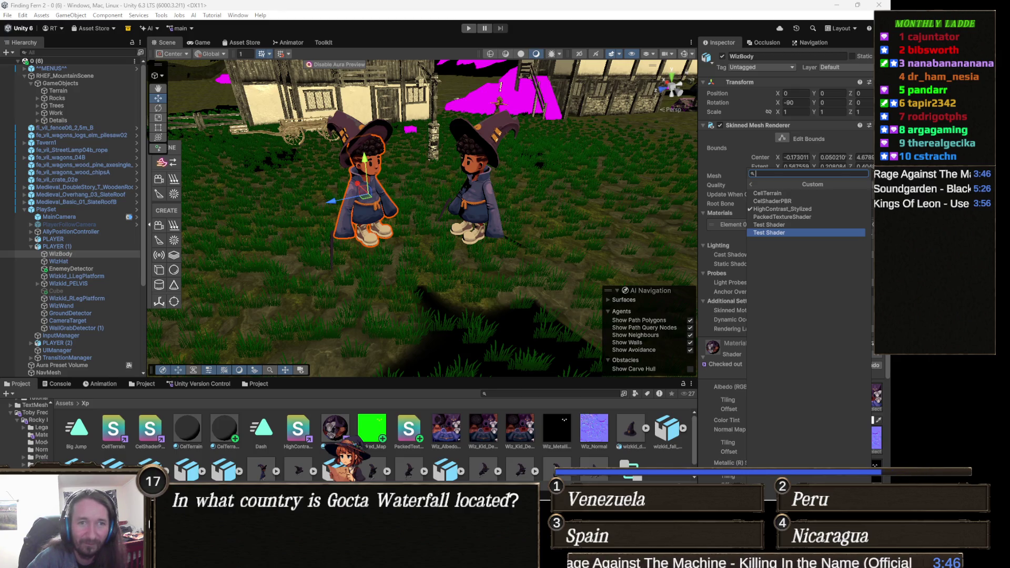
{"action": "key", "text": "Escape"}
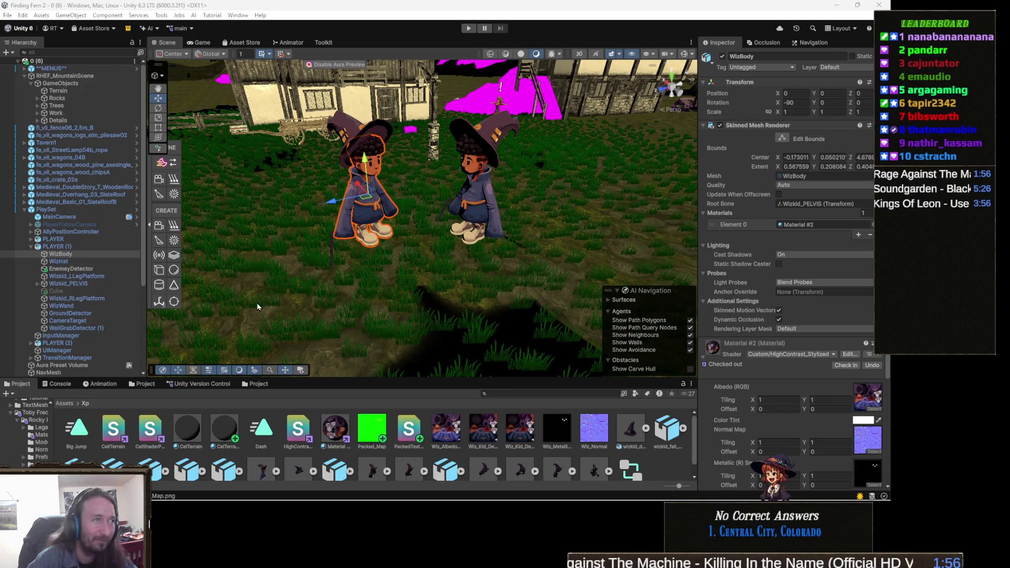
Step: Move the Scene view closer to the two wizards
{"action": "mouse_move", "coordinate": [257, 301]}
{"action": "left_mouse_down"}
{"action": "mouse_move", "coordinate": [485, 266]}
{"action": "mouse_move", "coordinate": [420, 261]}
{"action": "mouse_move", "coordinate": [495, 302]}
{"action": "left_mouse_up"}
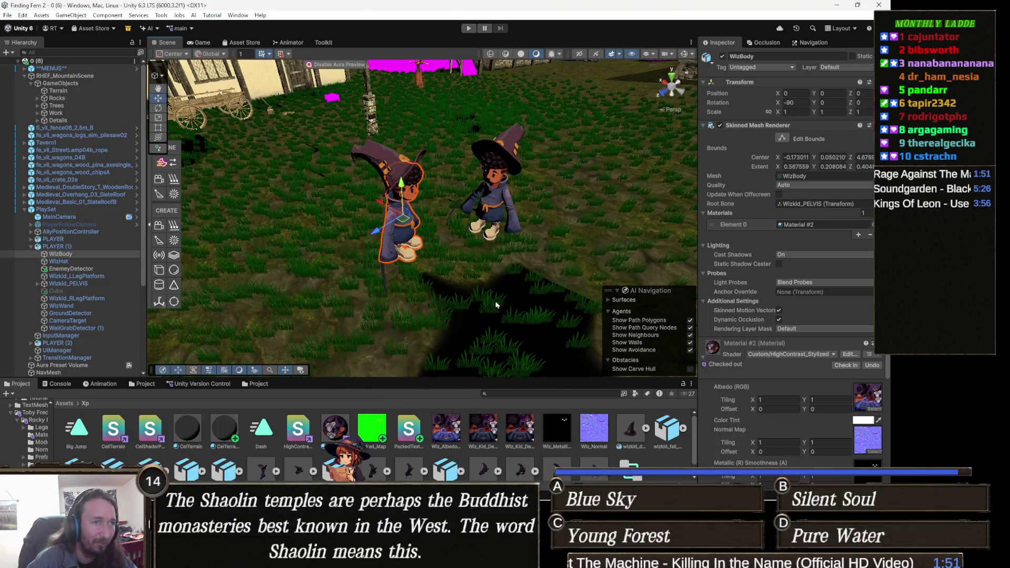
Step: Switch WizBody's material to Custom/PackedTextureShader and bring the view to eye level with the wizards
{"action": "left_click", "coordinate": [810, 356]}
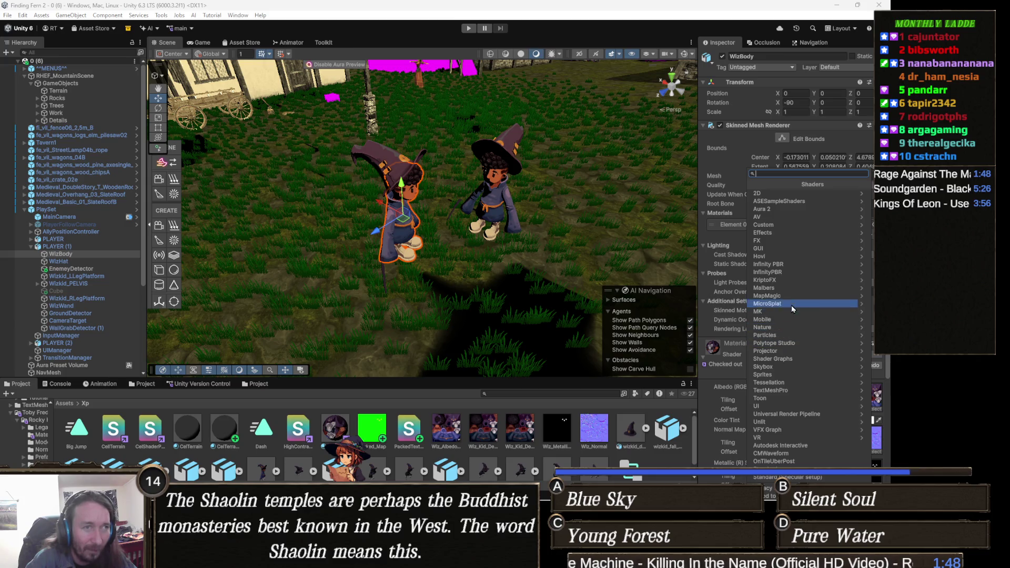
{"action": "left_click", "coordinate": [791, 226]}
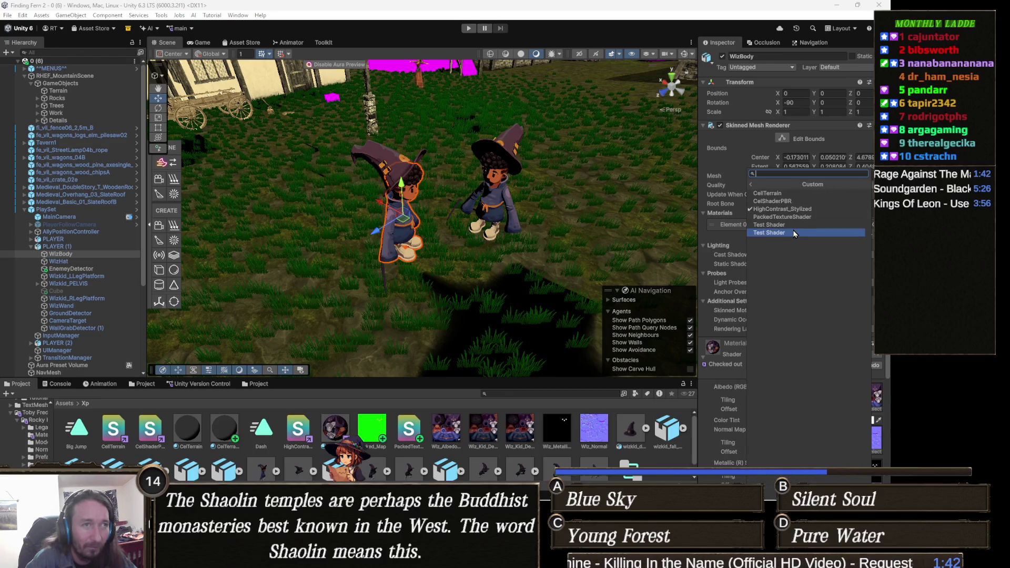
{"action": "left_click", "coordinate": [789, 217]}
{"action": "scroll", "coordinate": [378, 271], "scroll_direction": "up", "scroll_amount": 10}
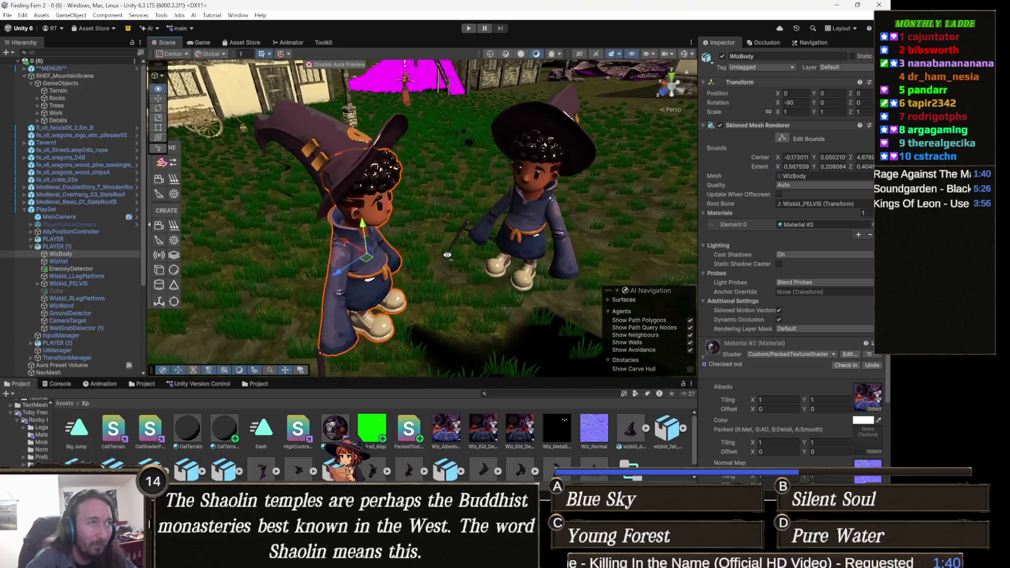
{"action": "left_click_drag", "start_coordinate": [378, 271], "coordinate": [410, 240]}
{"action": "scroll", "coordinate": [411, 271], "scroll_direction": "up", "scroll_amount": 2}
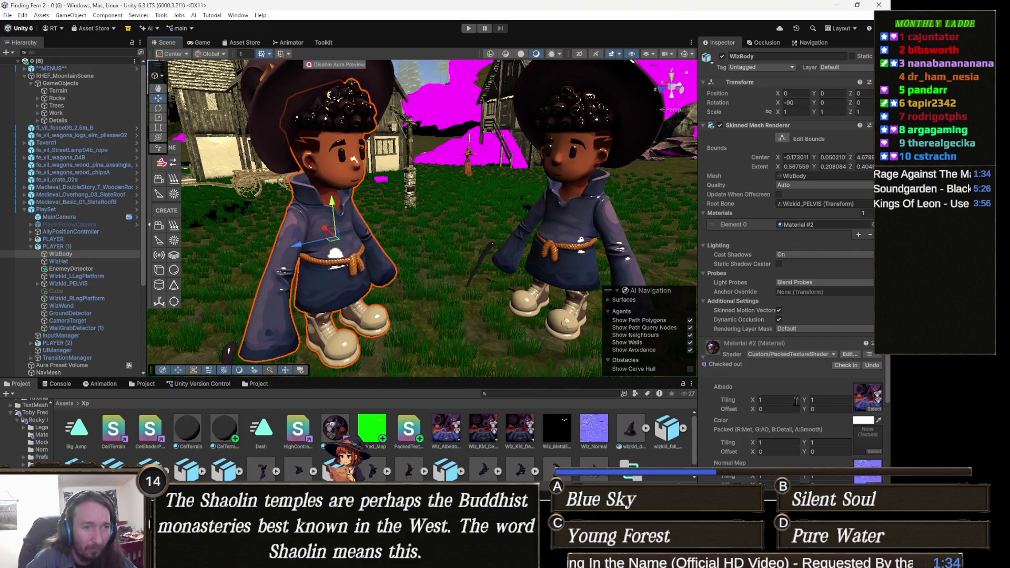
{"action": "scroll", "coordinate": [778, 396], "scroll_direction": "down", "scroll_amount": 3}
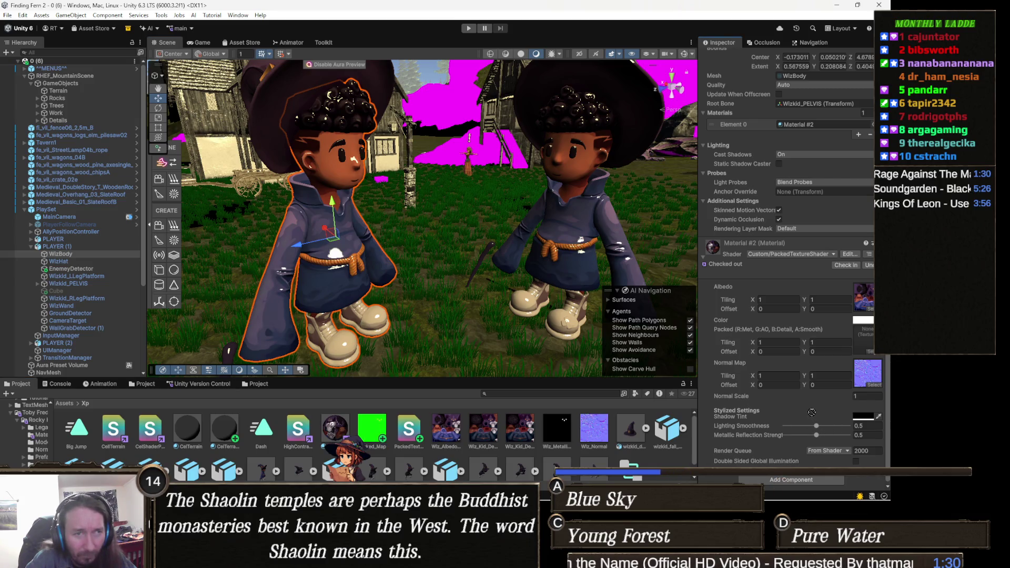
Step: Assign the Packed_Map texture to the material's Packed slot
{"action": "mouse_move", "coordinate": [786, 398]}
{"action": "left_mouse_down"}
{"action": "mouse_move", "coordinate": [780, 350]}
{"action": "mouse_move", "coordinate": [865, 340]}
{"action": "left_mouse_up"}
{"action": "mouse_move", "coordinate": [420, 221]}
{"action": "left_mouse_down"}
{"action": "mouse_move", "coordinate": [379, 221]}
{"action": "mouse_move", "coordinate": [451, 208]}
{"action": "mouse_move", "coordinate": [463, 329]}
{"action": "mouse_move", "coordinate": [443, 293]}
{"action": "mouse_move", "coordinate": [326, 291]}
{"action": "mouse_move", "coordinate": [444, 283]}
{"action": "mouse_move", "coordinate": [436, 280]}
{"action": "mouse_move", "coordinate": [377, 272]}
{"action": "mouse_move", "coordinate": [354, 300]}
{"action": "mouse_move", "coordinate": [203, 283]}
{"action": "mouse_move", "coordinate": [262, 274]}
{"action": "mouse_move", "coordinate": [353, 230]}
{"action": "mouse_move", "coordinate": [407, 246]}
{"action": "mouse_move", "coordinate": [395, 254]}
{"action": "mouse_move", "coordinate": [410, 251]}
{"action": "left_mouse_up"}
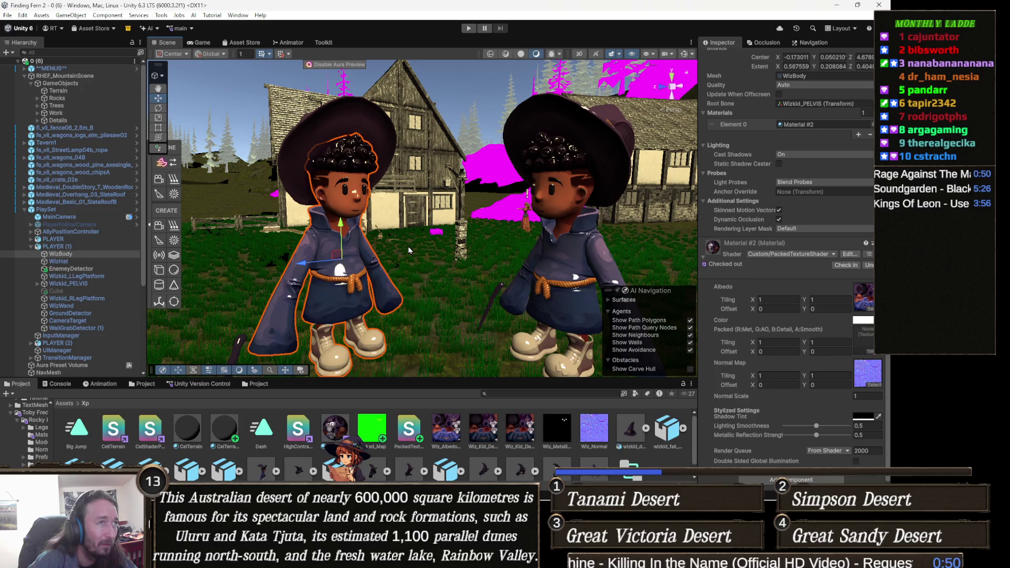
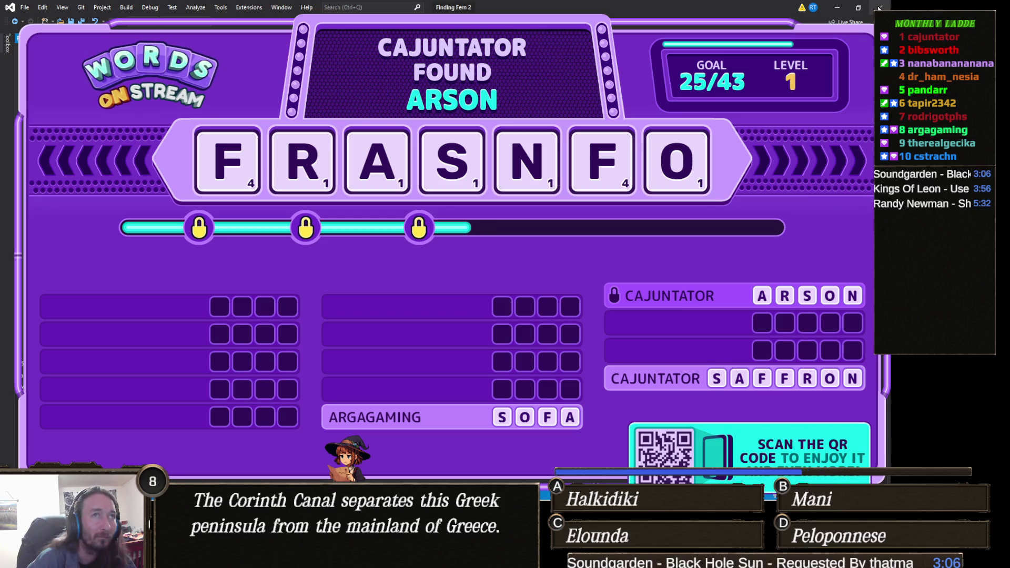
Step: Close the Visual Studio window behind the game overlay so Unity shows
{"action": "left_click", "coordinate": [879, 8]}
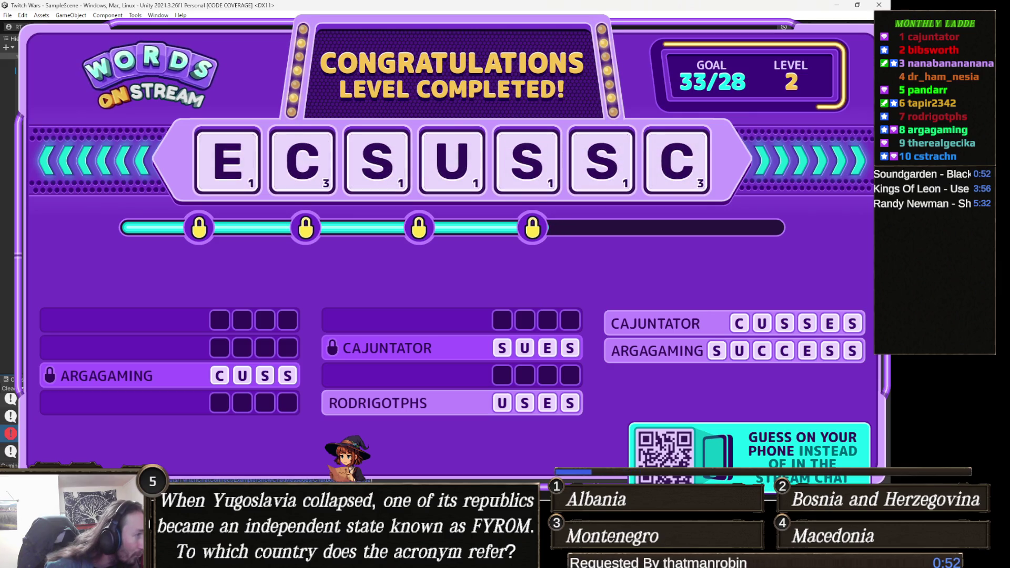
Step: Bring Visual Studio forward, minimize it, and switch to the Unity editor
{"action": "key", "text": "alt+Tab"}
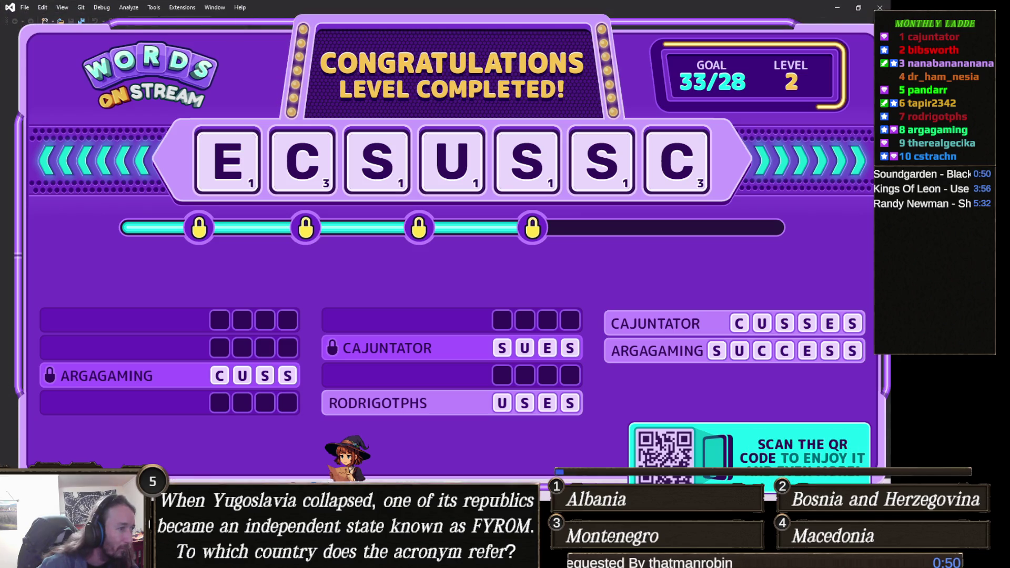
{"action": "mouse_move", "coordinate": [389, 496]}
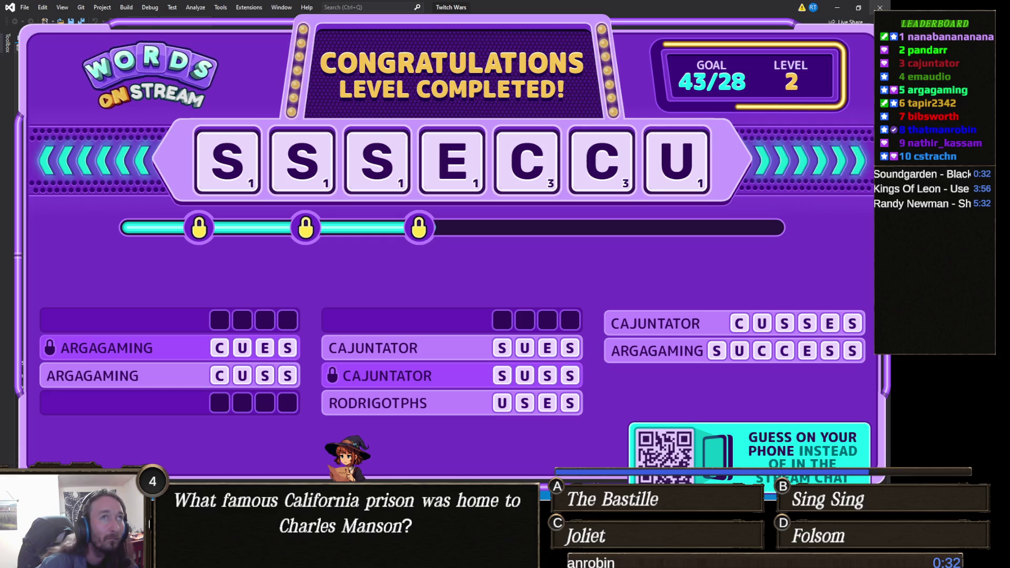
{"action": "left_click", "coordinate": [843, 7]}
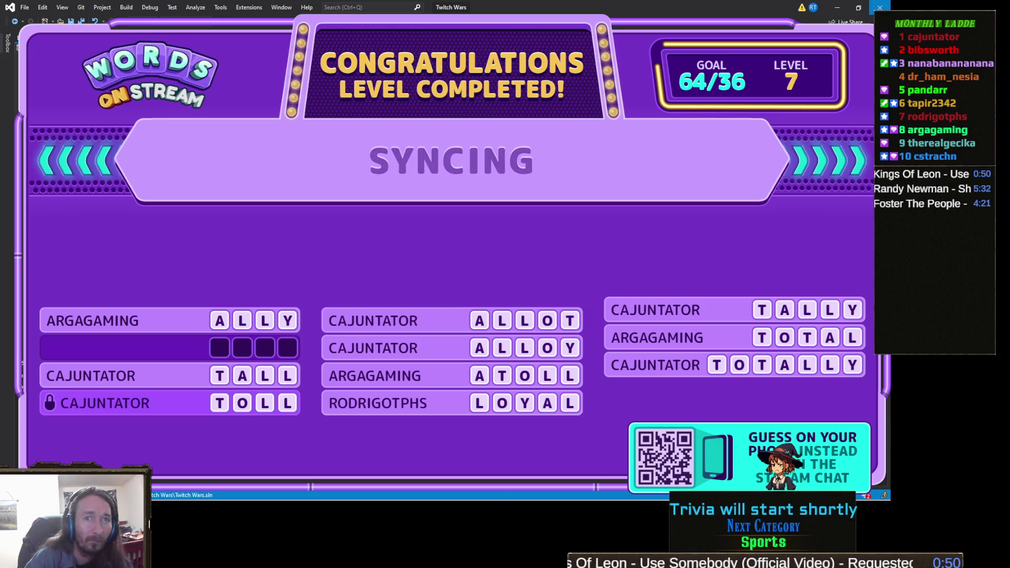
{"action": "key", "text": "alt+Tab"}
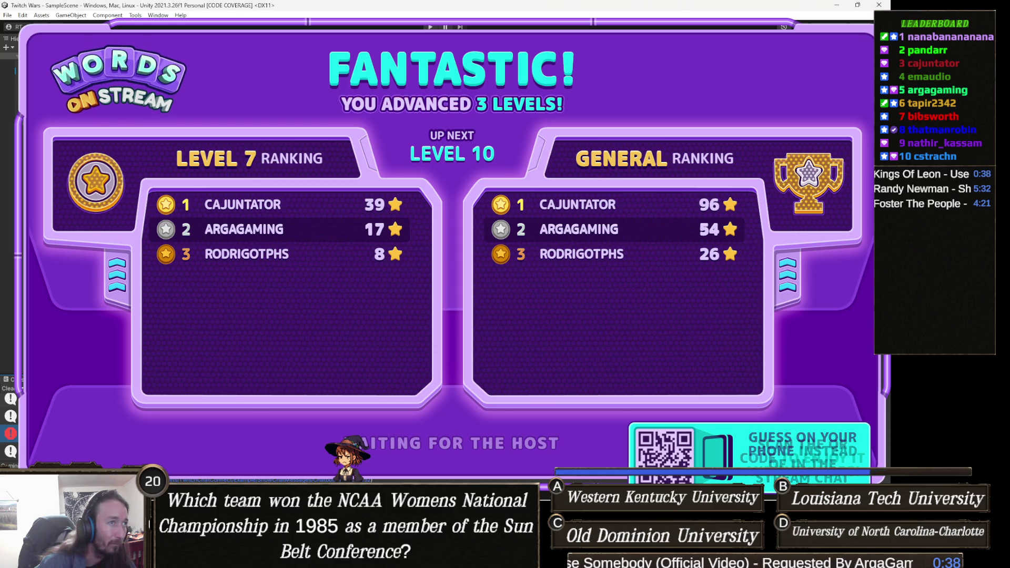
Step: Clear the warnings and errors from Unity's Console
{"action": "left_click", "coordinate": [5, 390]}
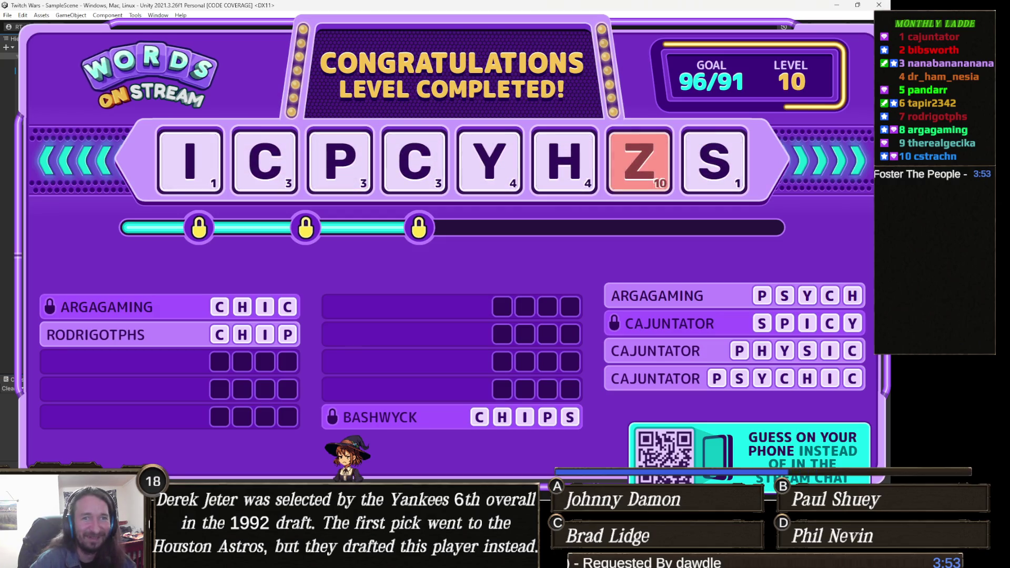
Step: Open Unity's Build Settings (Ctrl+Shift+B) from the File menu
{"action": "left_click", "coordinate": [8, 15]}
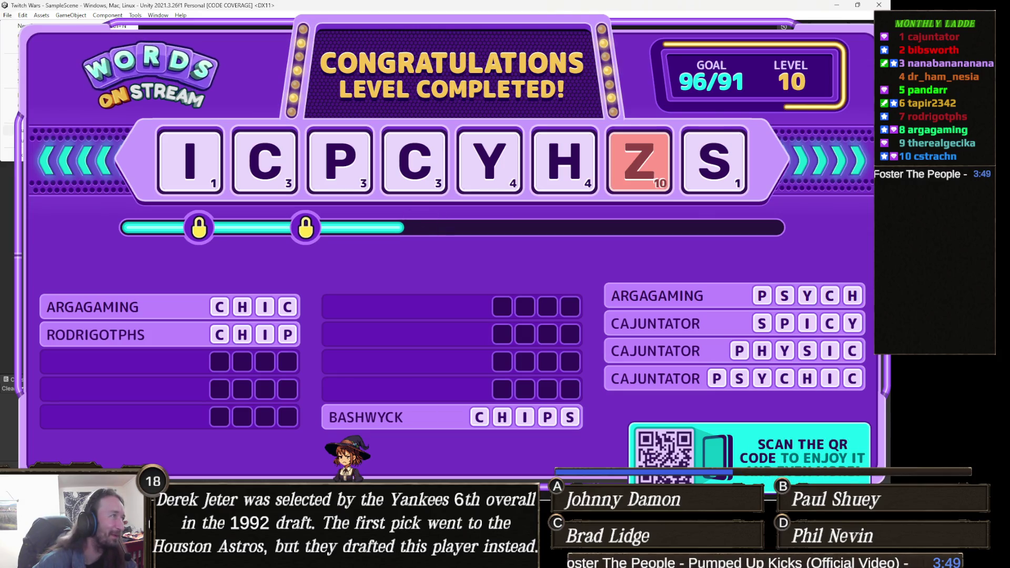
{"action": "key", "text": "ctrl+shift+b"}
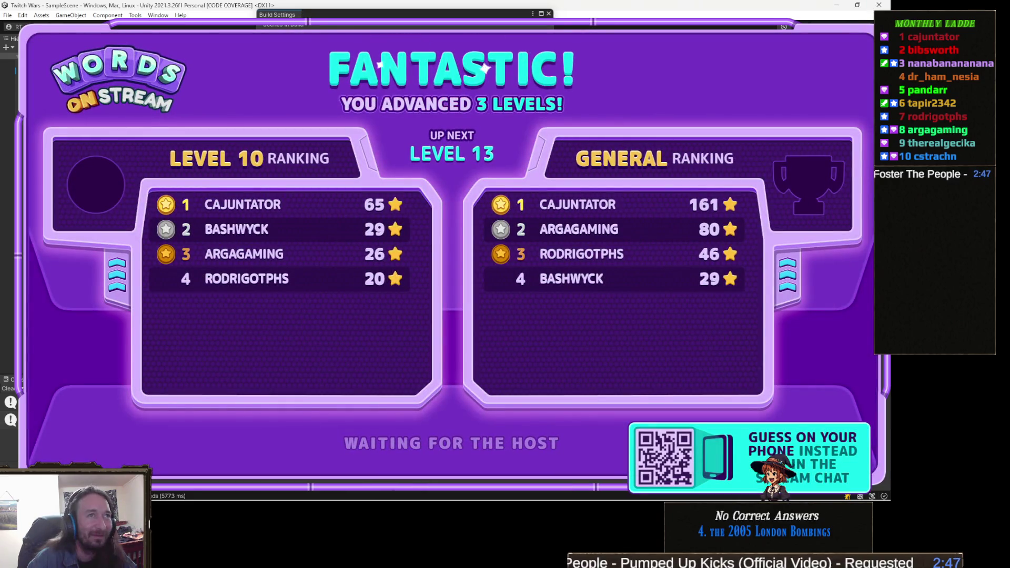
Step: Switch to the Finding Fern 2 Unity project window
{"action": "key", "text": "alt+Tab"}
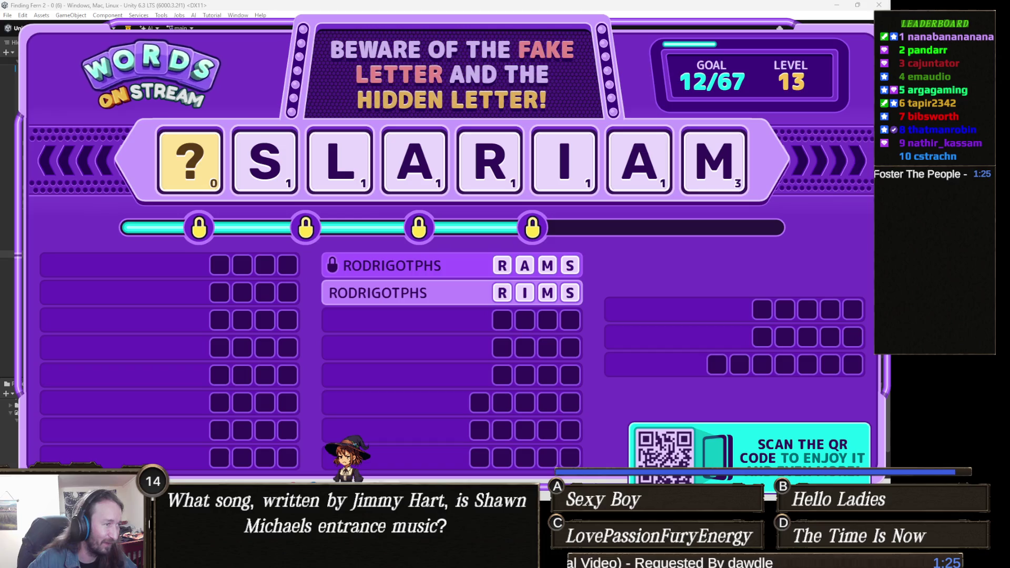
Step: Focus the Twitch Wars window, then close the stream overlay and the game window
{"action": "left_click", "coordinate": [697, 199]}
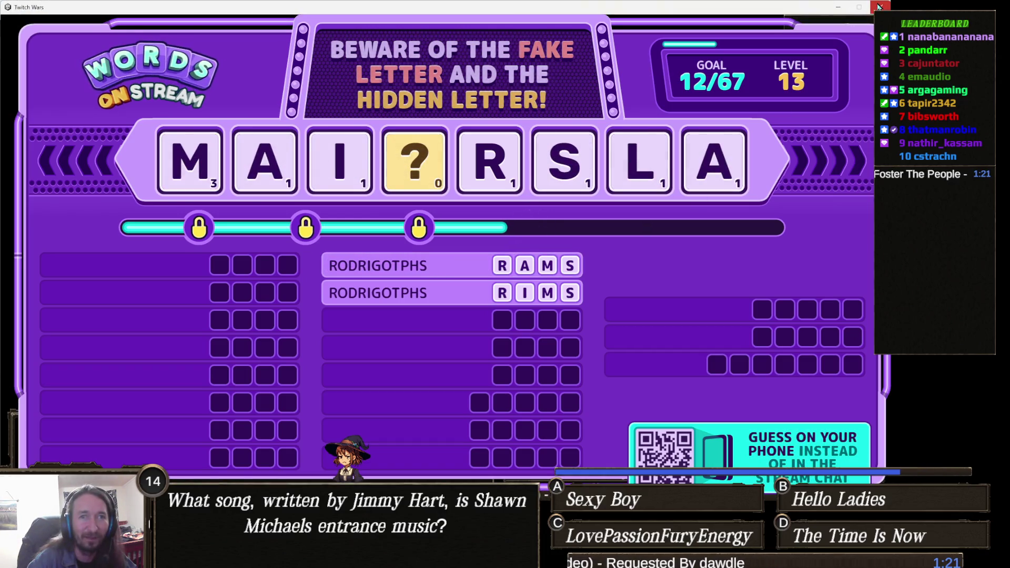
{"action": "left_click", "coordinate": [878, 7]}
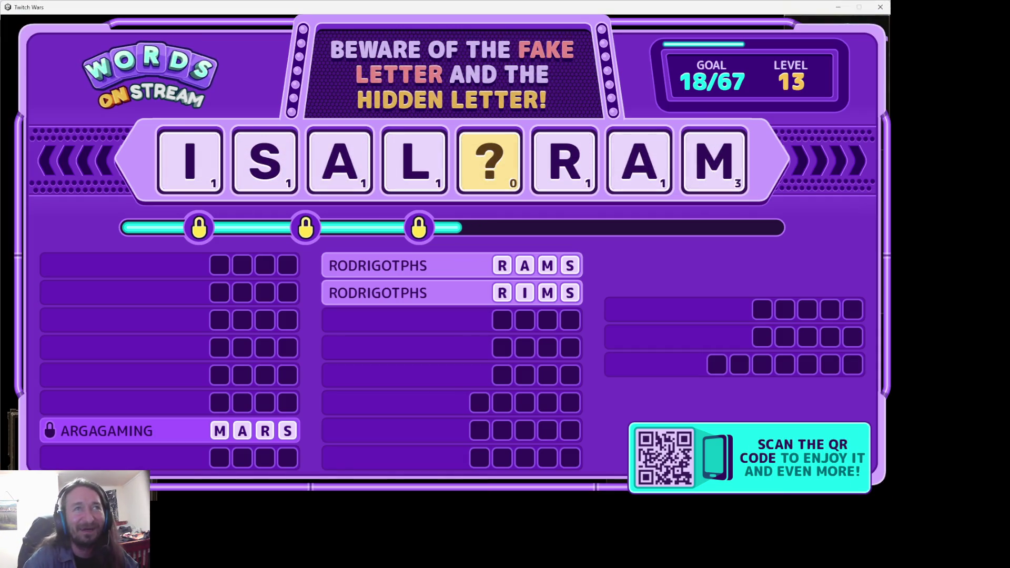
{"action": "left_click", "coordinate": [838, 8]}
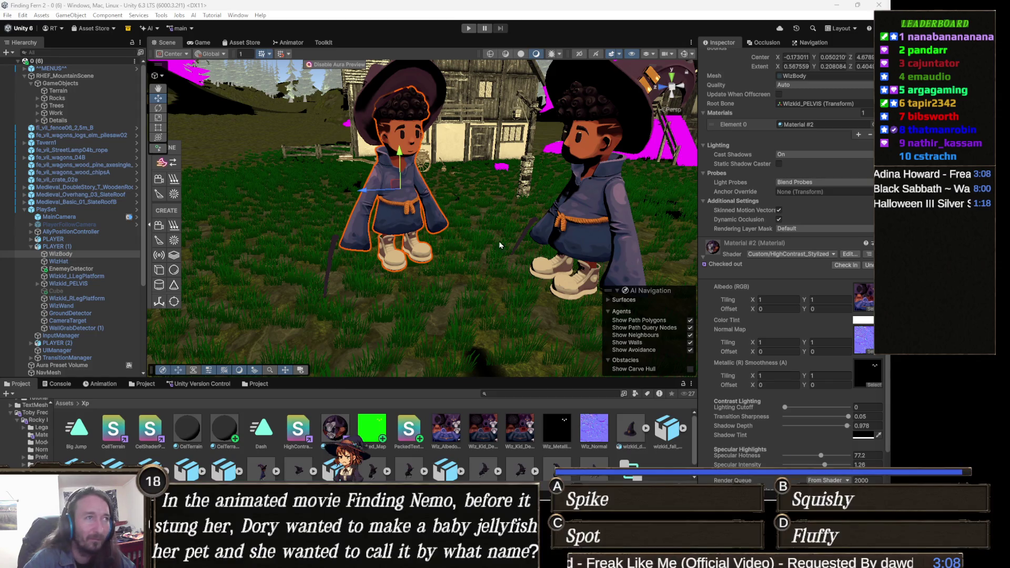
Step: Zoom and orbit the Scene view to frame both wizard characters facing forward
{"action": "scroll", "coordinate": [500, 245], "scroll_direction": "down", "scroll_amount": 5}
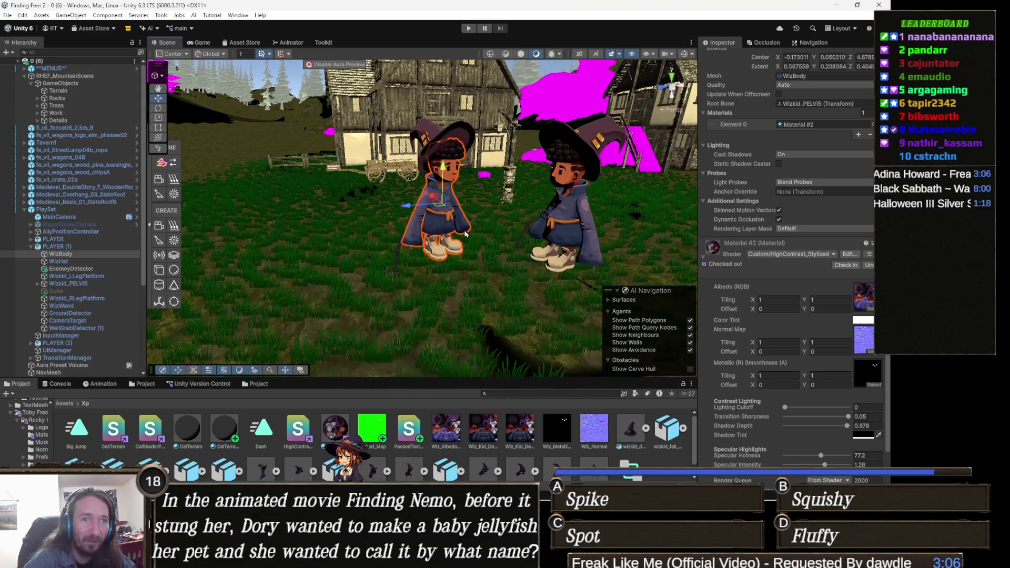
{"action": "scroll", "coordinate": [508, 240], "scroll_direction": "down", "scroll_amount": 5}
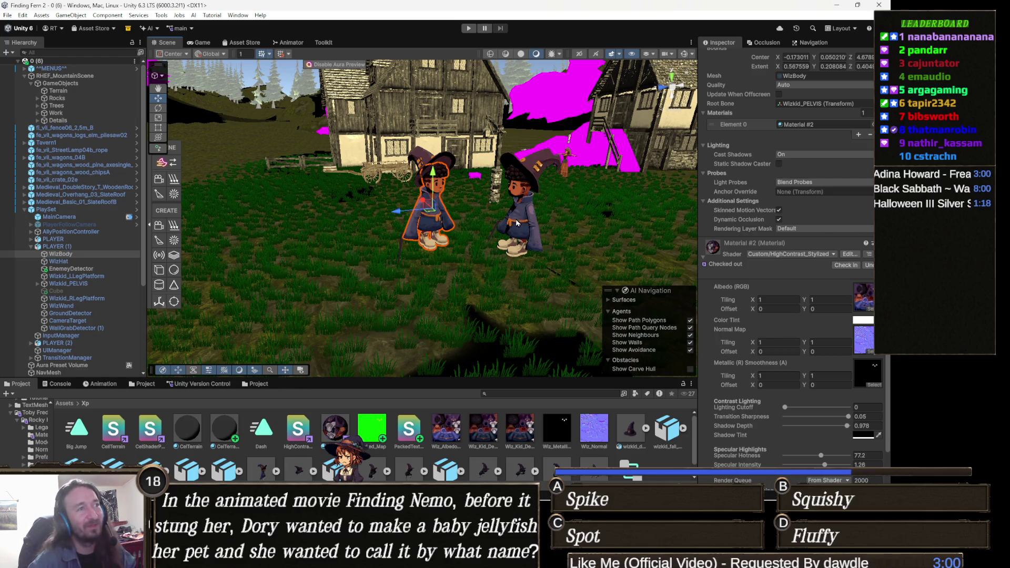
{"action": "scroll", "coordinate": [526, 216], "scroll_direction": "up", "scroll_amount": 5}
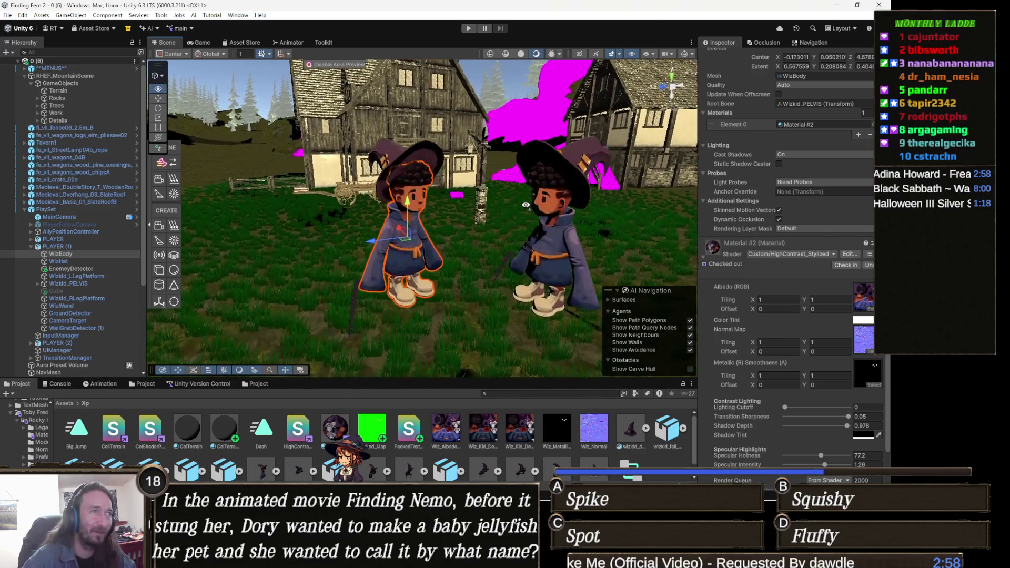
{"action": "left_click_drag", "start_coordinate": [551, 212], "coordinate": [532, 221]}
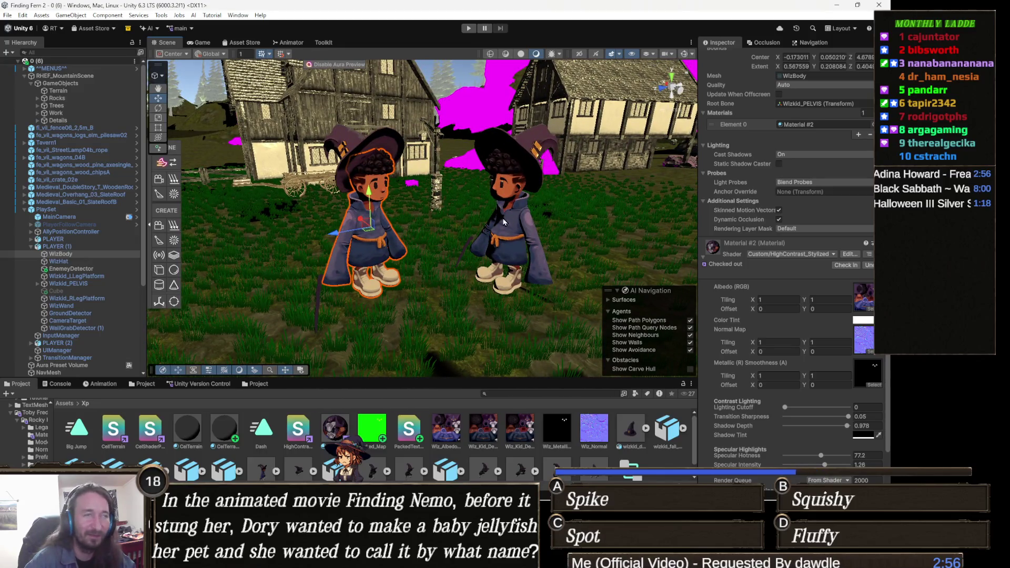
{"action": "scroll", "coordinate": [502, 223], "scroll_direction": "up", "scroll_amount": 4}
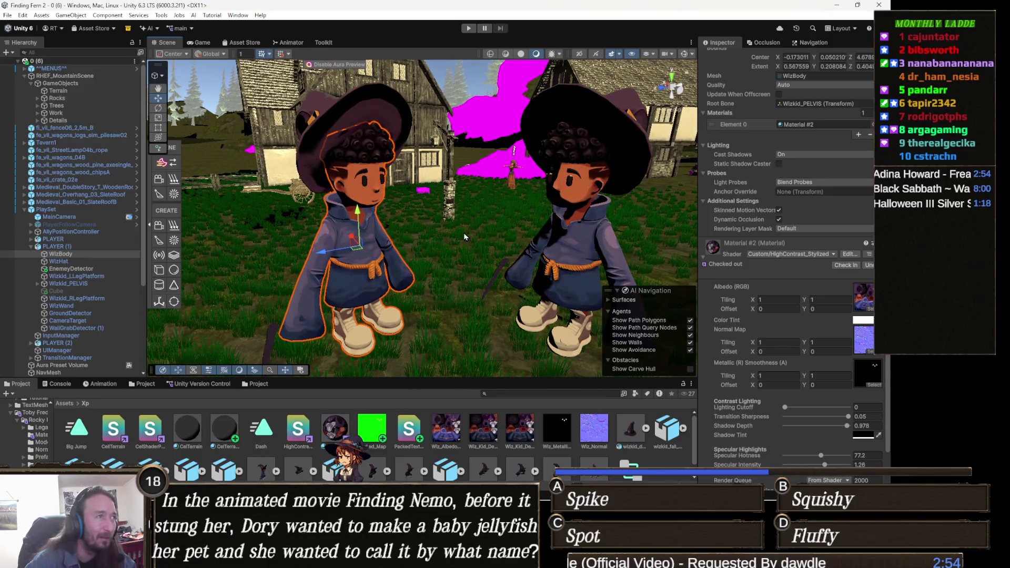
{"action": "left_click_drag", "start_coordinate": [459, 220], "coordinate": [333, 327]}
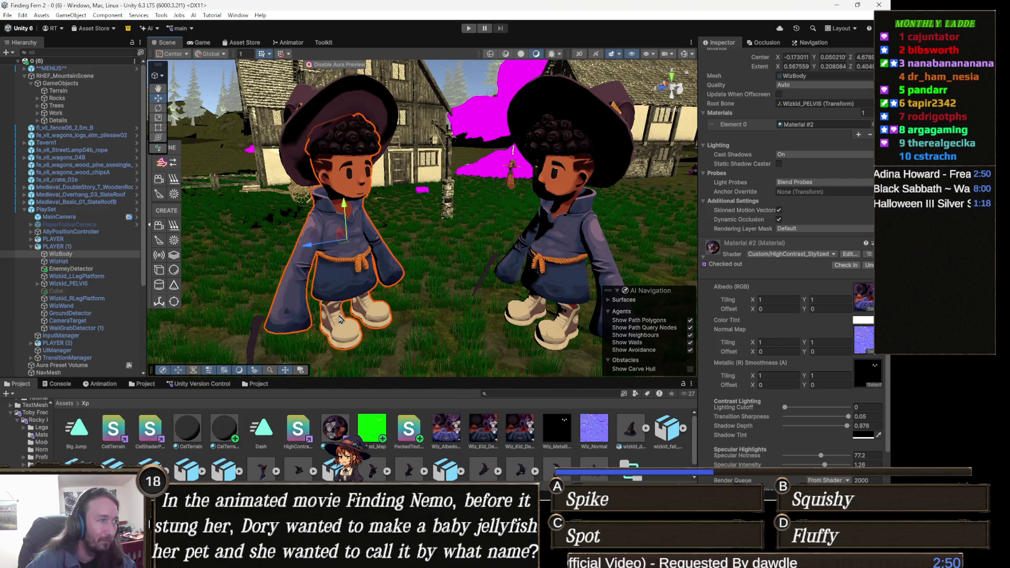
{"action": "scroll", "coordinate": [747, 289], "scroll_direction": "up", "scroll_amount": 3}
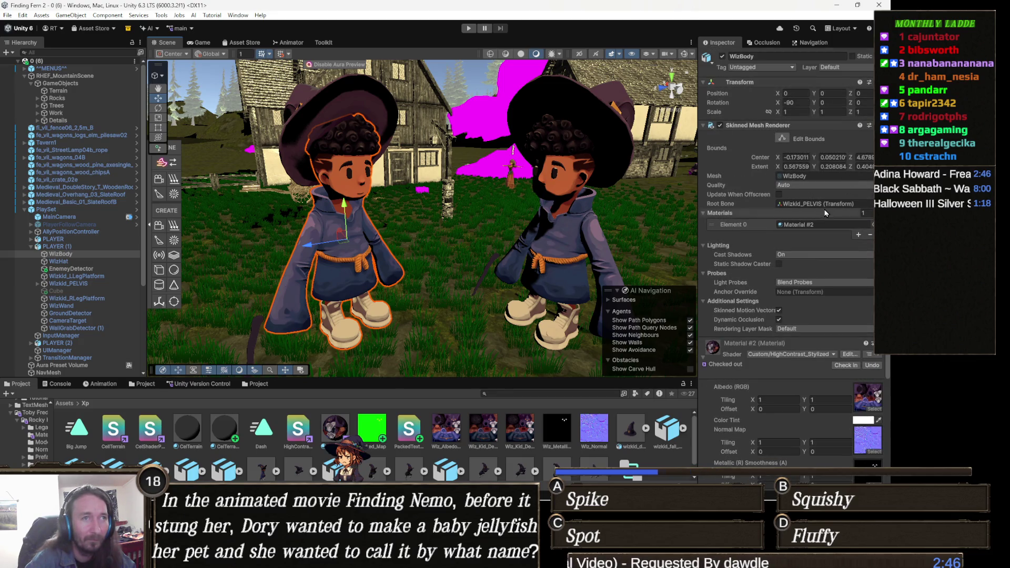
Step: Locate WizBody's Material #2 in the Project window and duplicate it
{"action": "left_click", "coordinate": [823, 225]}
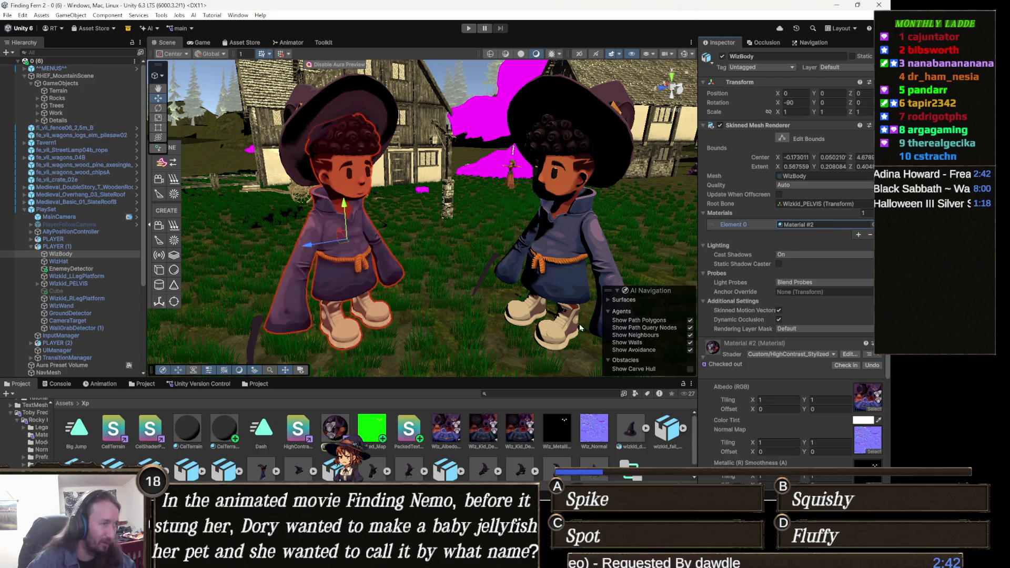
{"action": "left_click", "coordinate": [338, 436]}
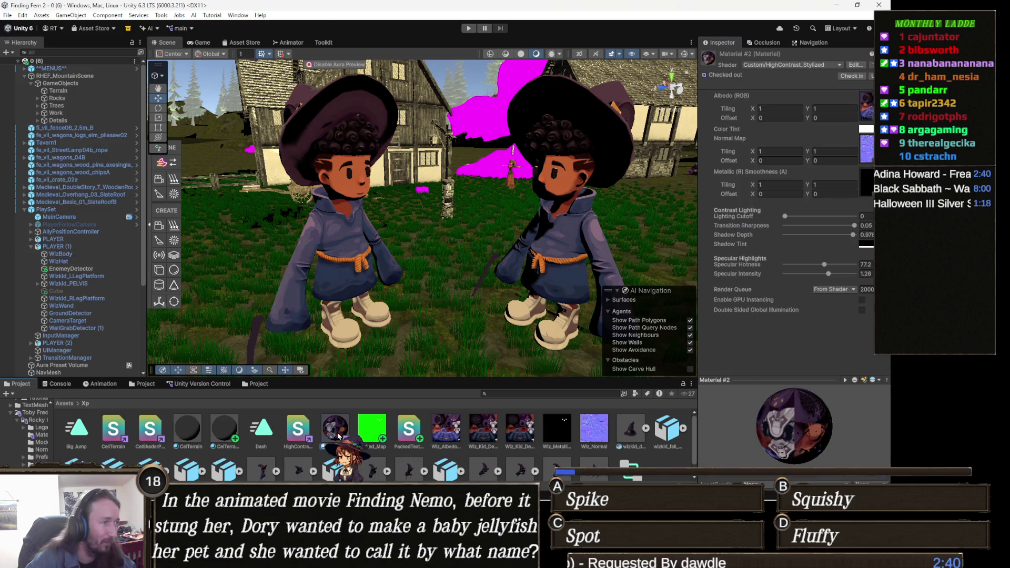
{"action": "key", "text": "ctrl+d"}
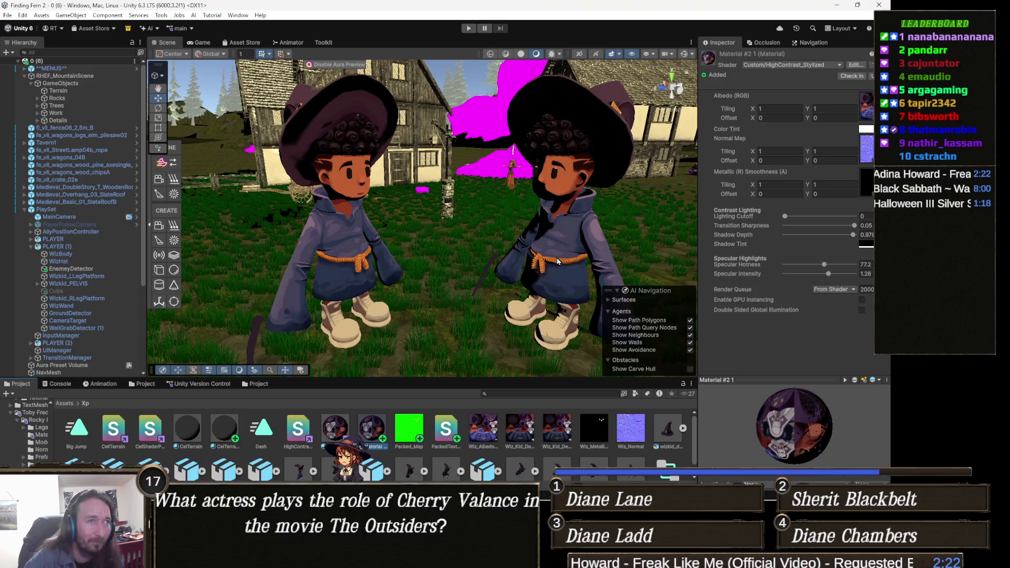
Step: Pan, zoom and orbit onto the rocks and magenta patches, then select the terrain
{"action": "mouse_move", "coordinate": [565, 238]}
{"action": "left_mouse_down"}
{"action": "mouse_move", "coordinate": [405, 316]}
{"action": "mouse_move", "coordinate": [420, 284]}
{"action": "mouse_move", "coordinate": [426, 307]}
{"action": "mouse_move", "coordinate": [475, 243]}
{"action": "left_mouse_up"}
{"action": "scroll", "coordinate": [481, 299], "scroll_direction": "down", "scroll_amount": 5}
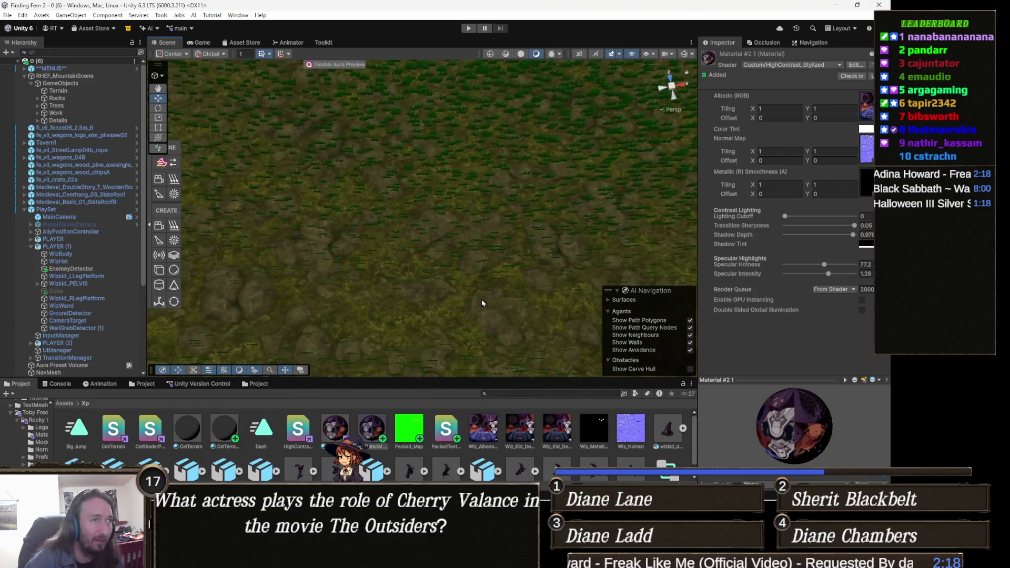
{"action": "scroll", "coordinate": [462, 273], "scroll_direction": "down", "scroll_amount": 5}
{"action": "scroll", "coordinate": [451, 308], "scroll_direction": "down", "scroll_amount": 5}
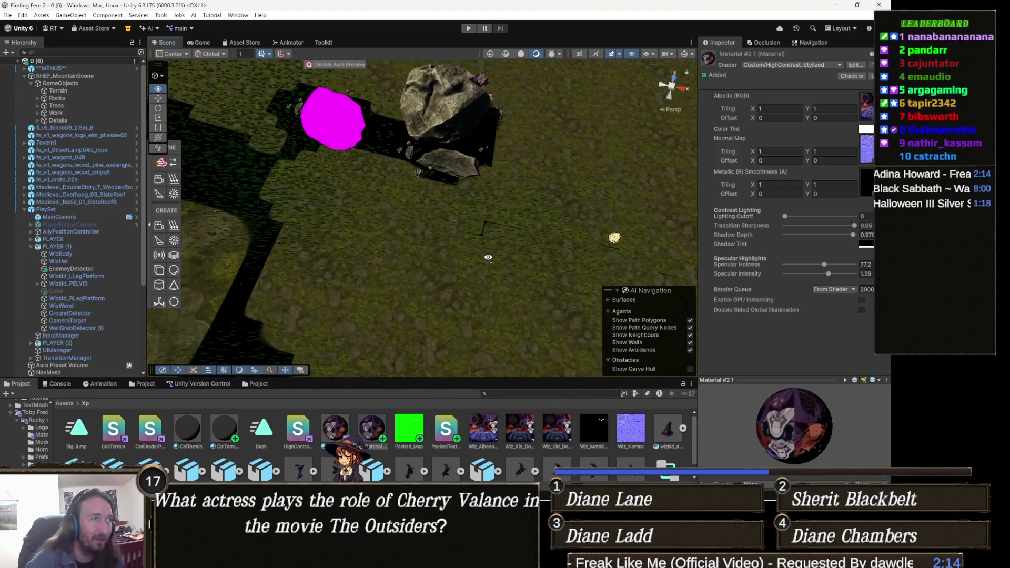
{"action": "left_click_drag", "start_coordinate": [554, 280], "coordinate": [426, 214]}
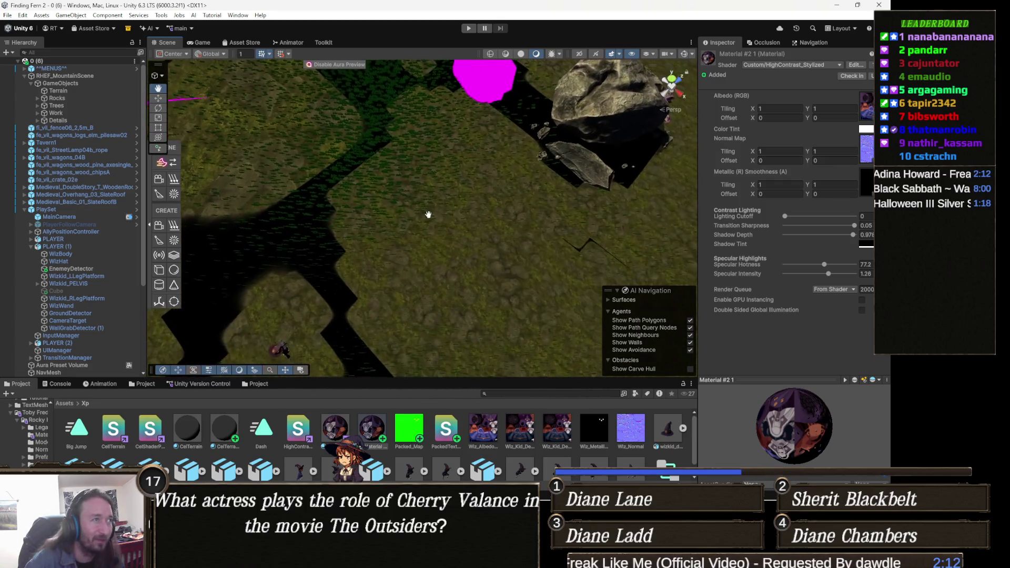
{"action": "mouse_move", "coordinate": [476, 261]}
{"action": "left_mouse_down"}
{"action": "mouse_move", "coordinate": [491, 253]}
{"action": "mouse_move", "coordinate": [462, 243]}
{"action": "mouse_move", "coordinate": [536, 241]}
{"action": "mouse_move", "coordinate": [473, 226]}
{"action": "mouse_move", "coordinate": [431, 231]}
{"action": "mouse_move", "coordinate": [453, 240]}
{"action": "mouse_move", "coordinate": [441, 296]}
{"action": "mouse_move", "coordinate": [451, 283]}
{"action": "mouse_move", "coordinate": [459, 315]}
{"action": "mouse_move", "coordinate": [501, 296]}
{"action": "mouse_move", "coordinate": [494, 257]}
{"action": "mouse_move", "coordinate": [465, 271]}
{"action": "mouse_move", "coordinate": [480, 275]}
{"action": "mouse_move", "coordinate": [466, 306]}
{"action": "mouse_move", "coordinate": [425, 223]}
{"action": "mouse_move", "coordinate": [455, 266]}
{"action": "mouse_move", "coordinate": [430, 279]}
{"action": "mouse_move", "coordinate": [440, 230]}
{"action": "mouse_move", "coordinate": [431, 295]}
{"action": "mouse_move", "coordinate": [458, 273]}
{"action": "mouse_move", "coordinate": [435, 250]}
{"action": "mouse_move", "coordinate": [438, 269]}
{"action": "left_mouse_up"}
{"action": "scroll", "coordinate": [466, 306], "scroll_direction": "up", "scroll_amount": 3}
{"action": "left_click", "coordinate": [437, 268]}
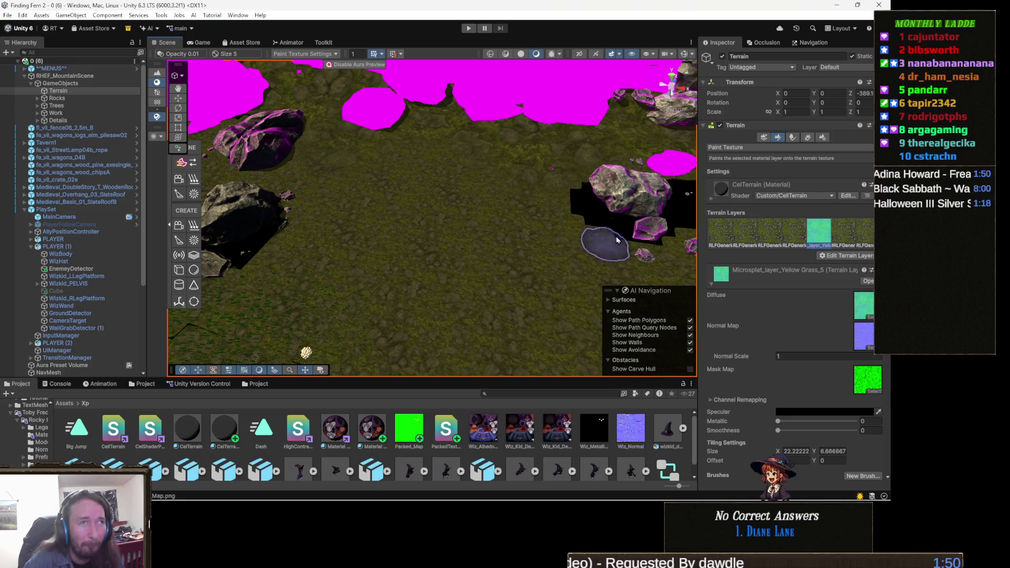
Step: Check the terrain settings' CelTerrain material, then tilt the view back toward the houses and wizards
{"action": "left_click", "coordinate": [828, 137]}
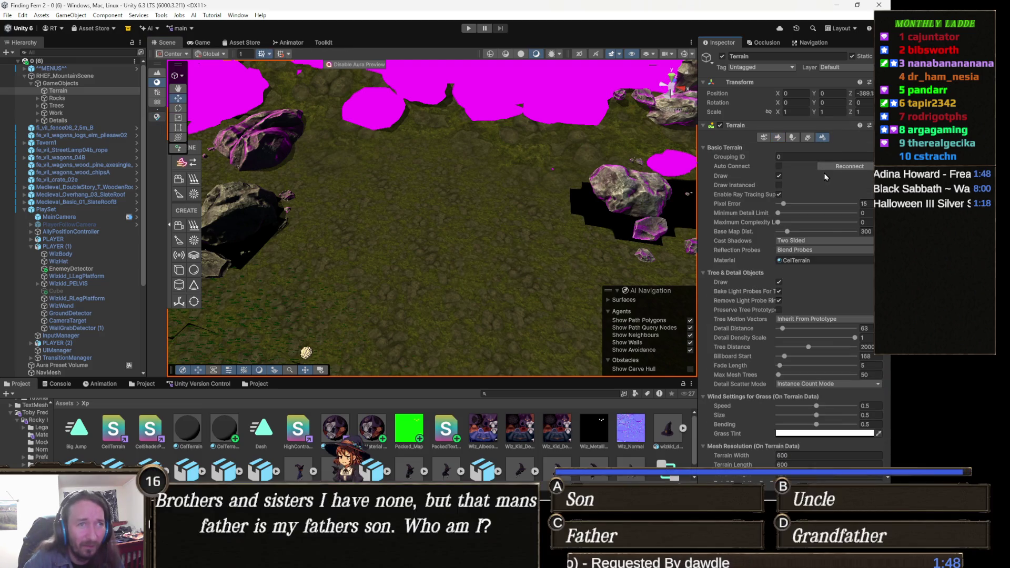
{"action": "scroll", "coordinate": [841, 298], "scroll_direction": "down", "scroll_amount": 10}
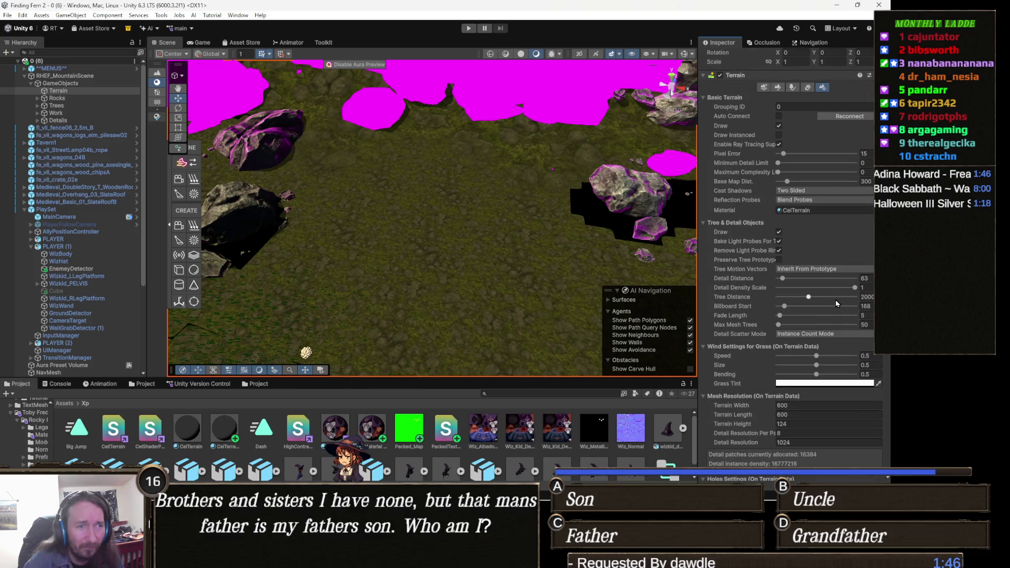
{"action": "scroll", "coordinate": [836, 300], "scroll_direction": "up", "scroll_amount": 10}
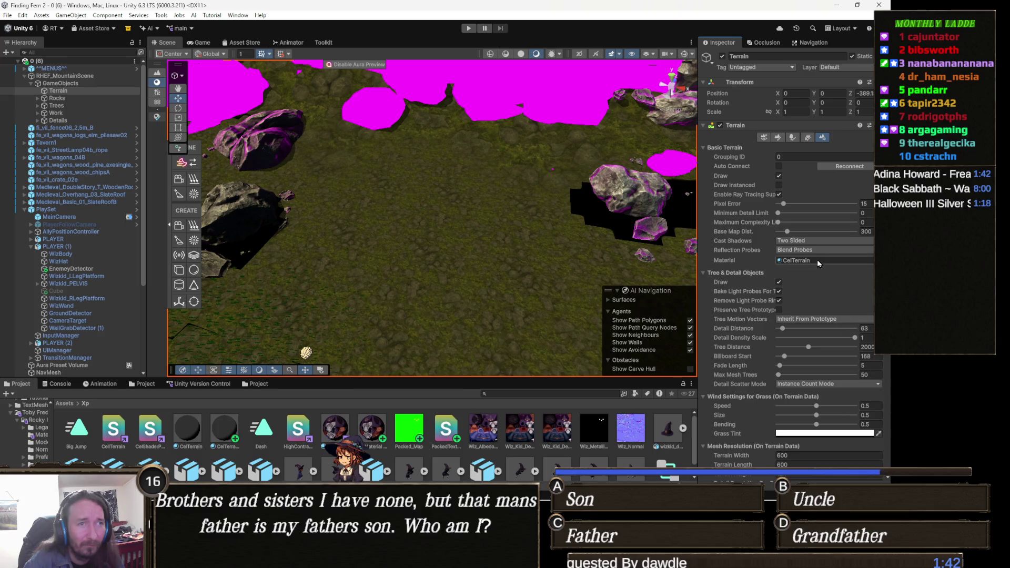
{"action": "left_click", "coordinate": [817, 261]}
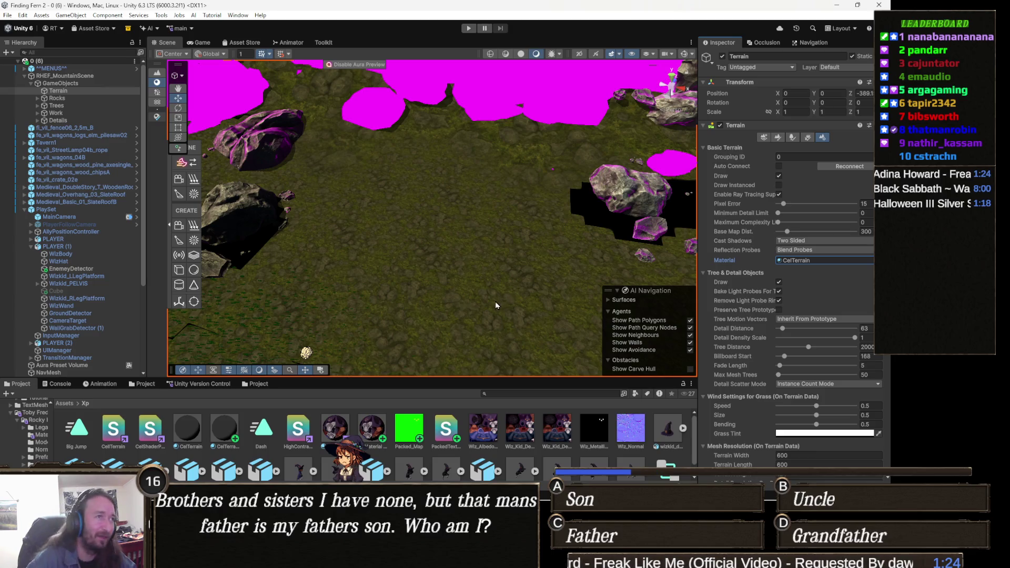
{"action": "scroll", "coordinate": [496, 305], "scroll_direction": "down", "scroll_amount": 10}
{"action": "mouse_move", "coordinate": [420, 316]}
{"action": "left_mouse_down"}
{"action": "mouse_move", "coordinate": [494, 265]}
{"action": "mouse_move", "coordinate": [513, 273]}
{"action": "mouse_move", "coordinate": [439, 259]}
{"action": "mouse_move", "coordinate": [498, 190]}
{"action": "mouse_move", "coordinate": [487, 250]}
{"action": "left_mouse_up"}
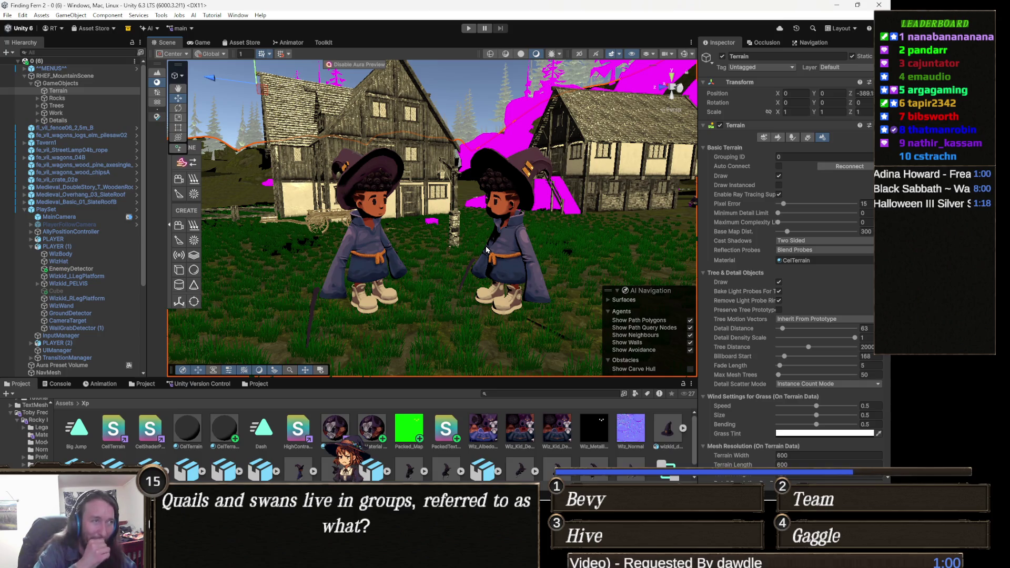
{"action": "scroll", "coordinate": [486, 250], "scroll_direction": "up", "scroll_amount": 10}
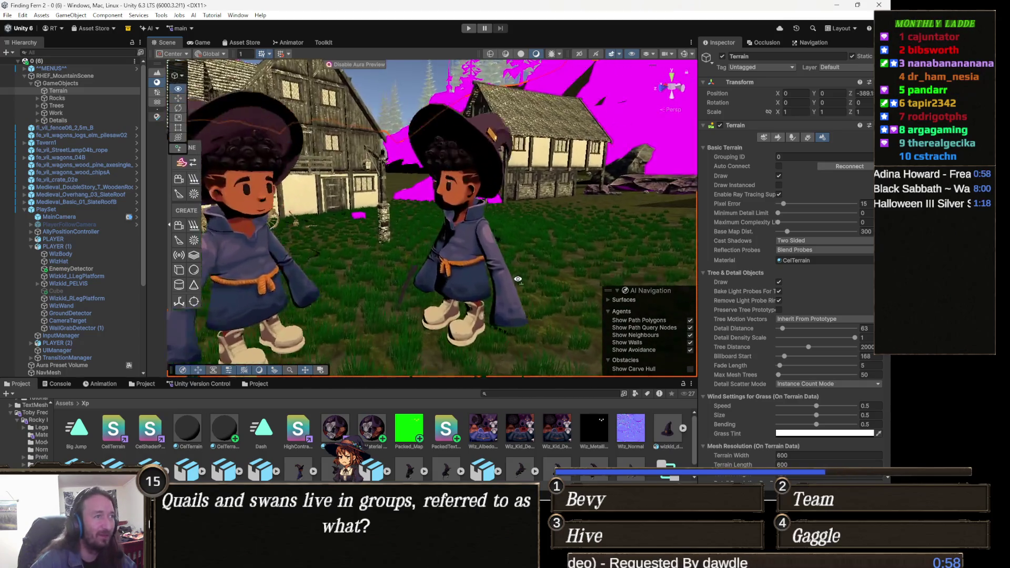
{"action": "scroll", "coordinate": [413, 286], "scroll_direction": "up", "scroll_amount": 6}
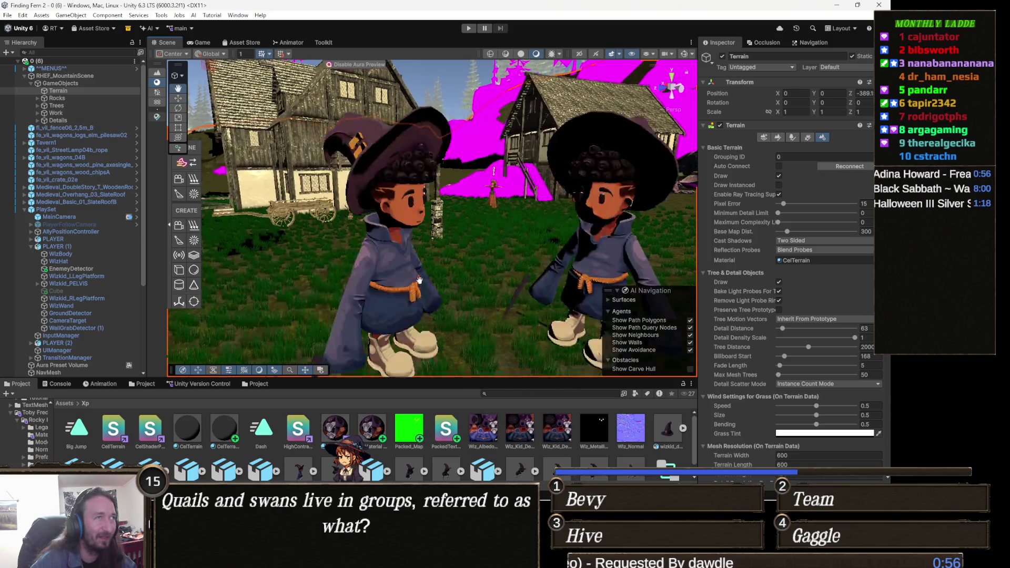
{"action": "scroll", "coordinate": [442, 266], "scroll_direction": "down", "scroll_amount": 10}
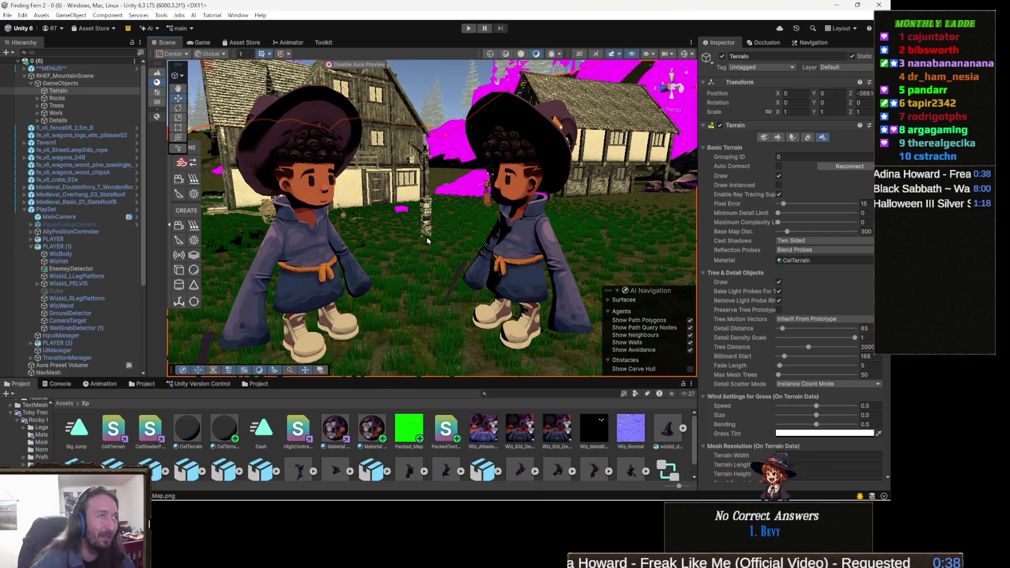
{"action": "left_click_drag", "start_coordinate": [464, 230], "coordinate": [390, 237]}
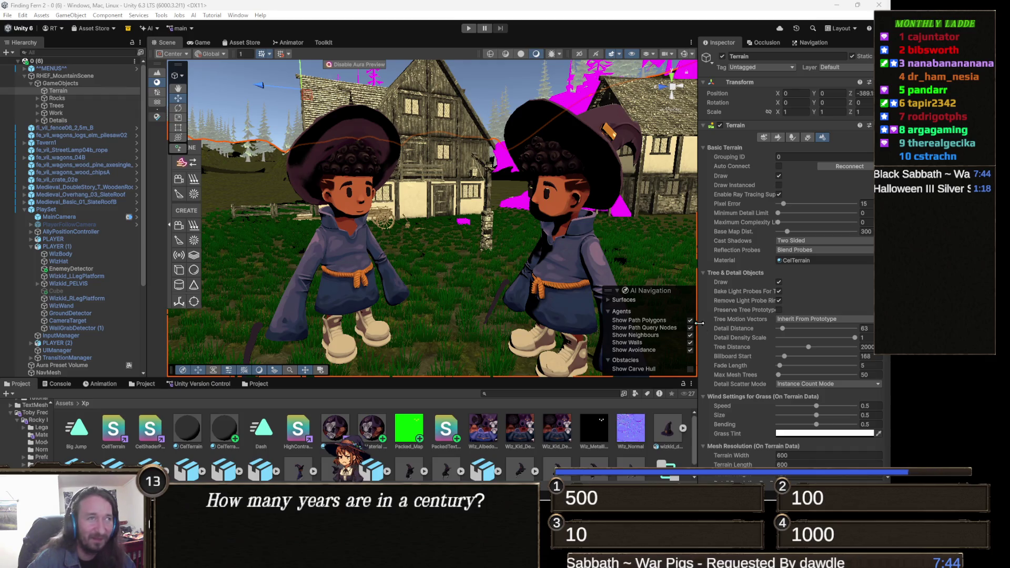
{"action": "scroll", "coordinate": [515, 263], "scroll_direction": "up", "scroll_amount": 5}
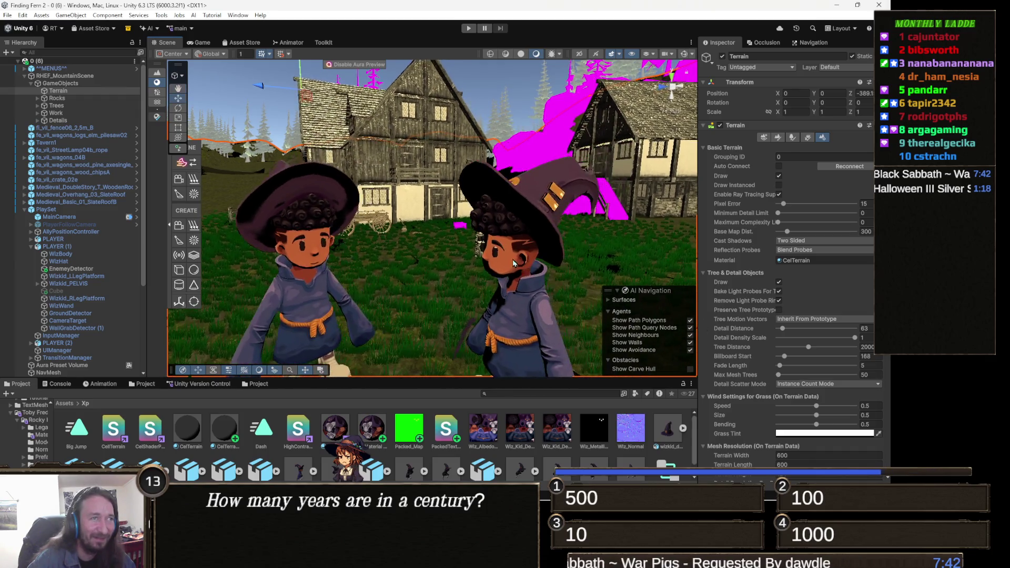
{"action": "scroll", "coordinate": [514, 263], "scroll_direction": "down", "scroll_amount": 5}
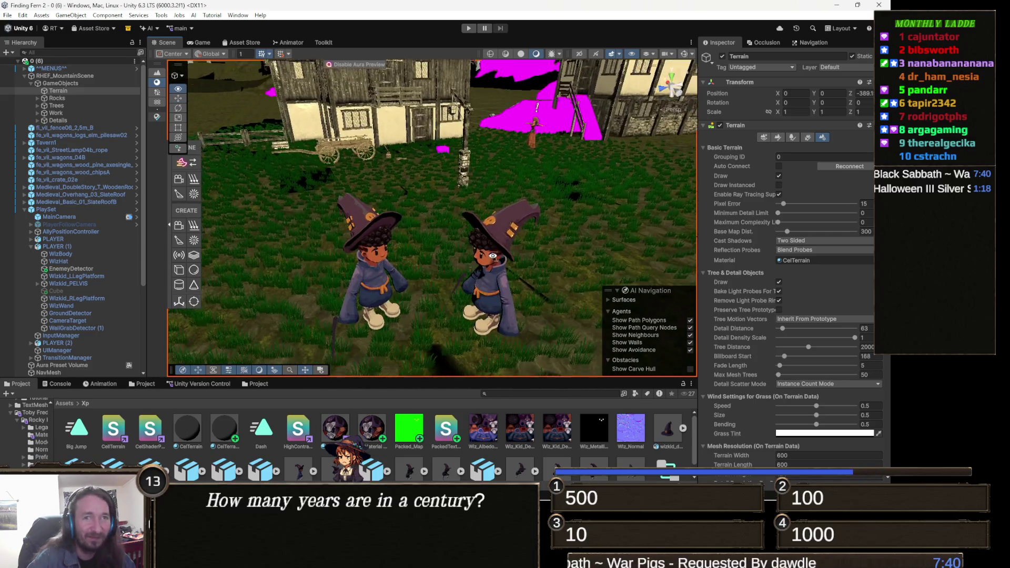
{"action": "left_click_drag", "start_coordinate": [489, 262], "coordinate": [459, 269]}
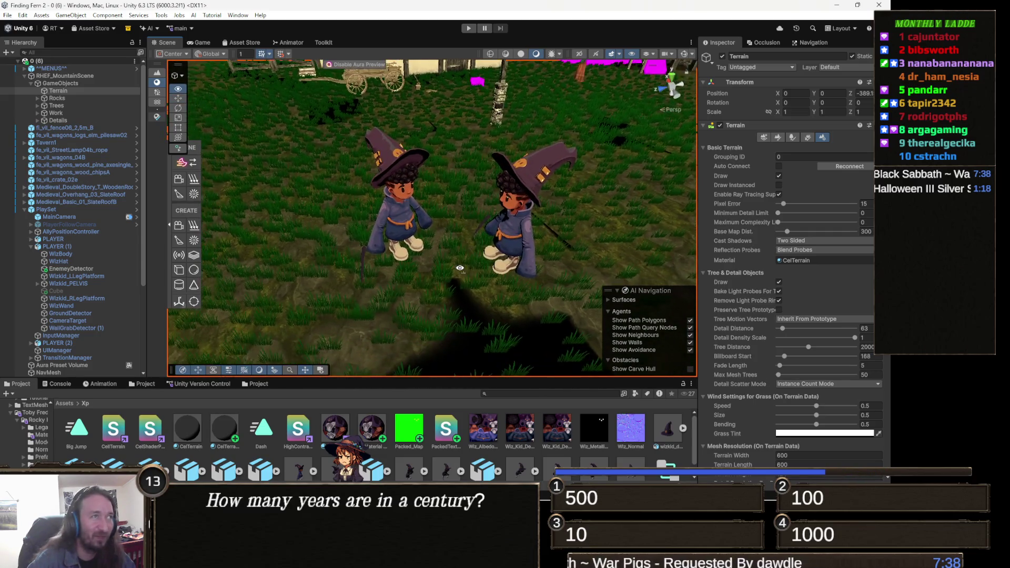
Step: Change Material #2 1's shader from HighContrast_Stylized to Custom/PackedTextureShader
{"action": "scroll", "coordinate": [460, 268], "scroll_direction": "down", "scroll_amount": 2}
{"action": "scroll", "coordinate": [541, 257], "scroll_direction": "up", "scroll_amount": 6}
{"action": "left_click_drag", "start_coordinate": [541, 257], "coordinate": [521, 268]}
{"action": "left_click", "coordinate": [374, 432]}
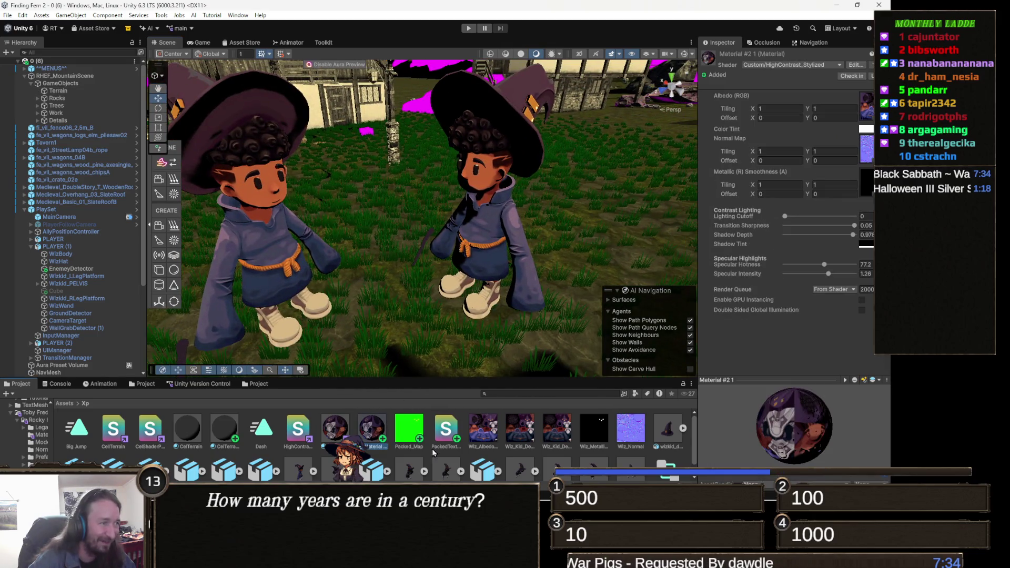
{"action": "left_click", "coordinate": [835, 64]}
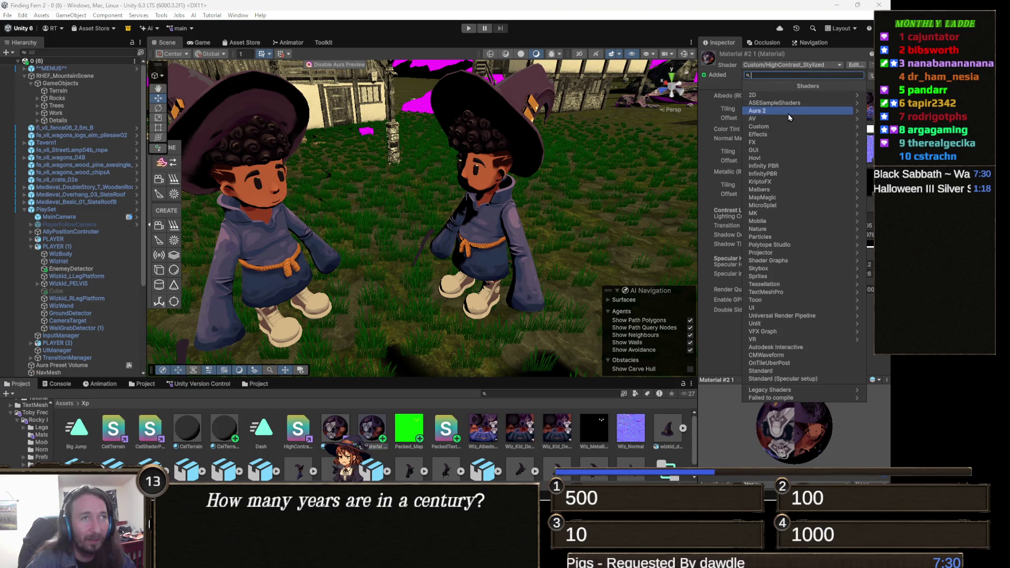
{"action": "left_click", "coordinate": [787, 127]}
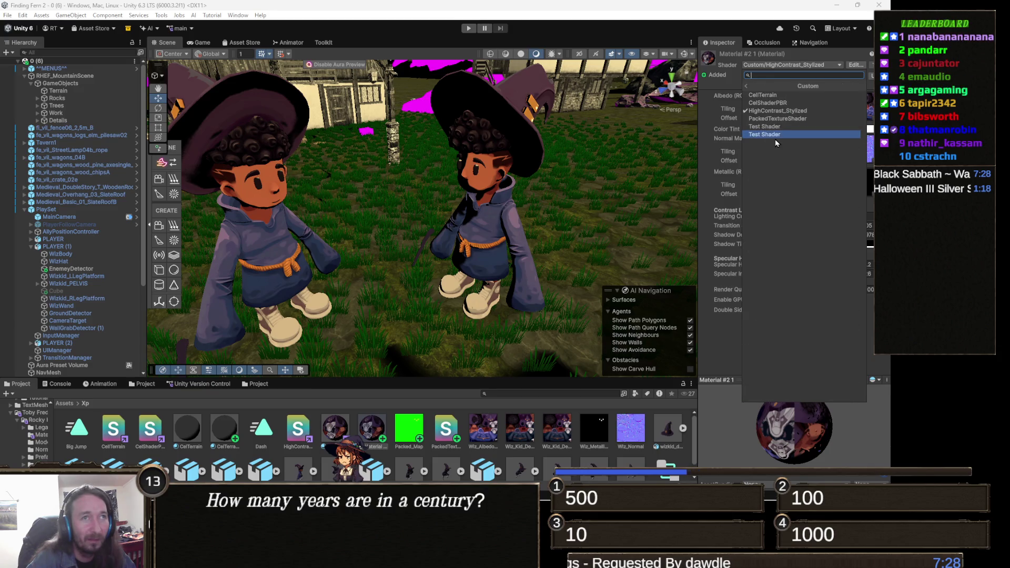
{"action": "left_click", "coordinate": [797, 118]}
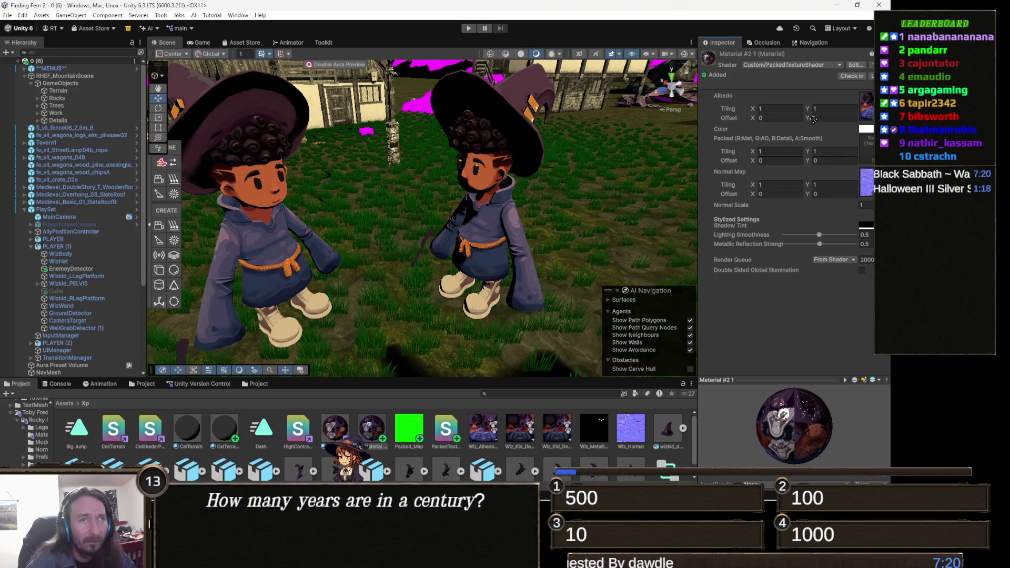
Step: Assign Packed_Map as the material's packed texture and apply the material to the right-hand wizard
{"action": "left_click_drag", "start_coordinate": [866, 151], "coordinate": [866, 151]}
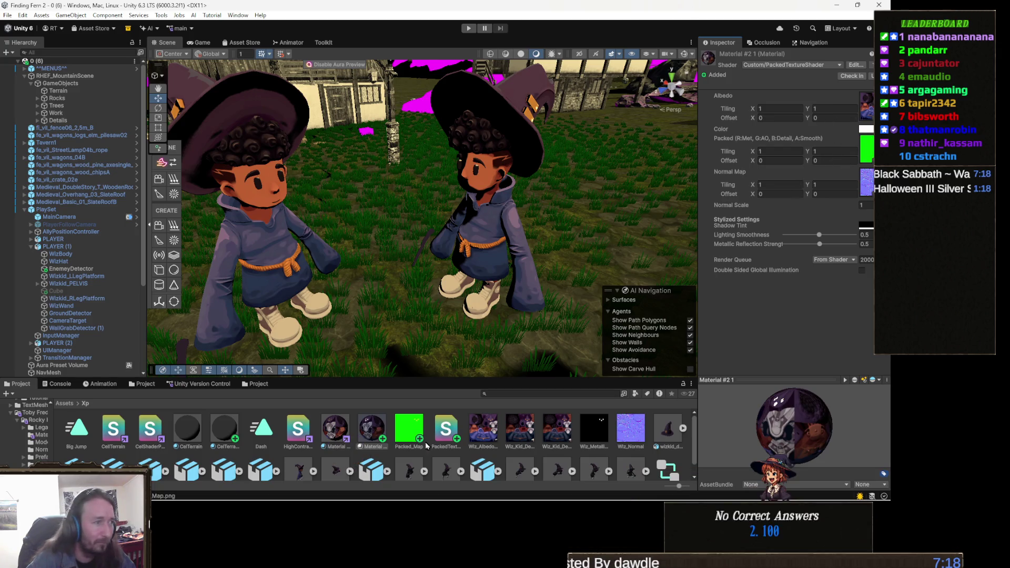
{"action": "left_click_drag", "start_coordinate": [381, 419], "coordinate": [485, 226]}
{"action": "mouse_move", "coordinate": [452, 300]}
{"action": "left_mouse_down"}
{"action": "mouse_move", "coordinate": [465, 274]}
{"action": "mouse_move", "coordinate": [454, 280]}
{"action": "left_mouse_up"}
{"action": "scroll", "coordinate": [455, 280], "scroll_direction": "up", "scroll_amount": 3}
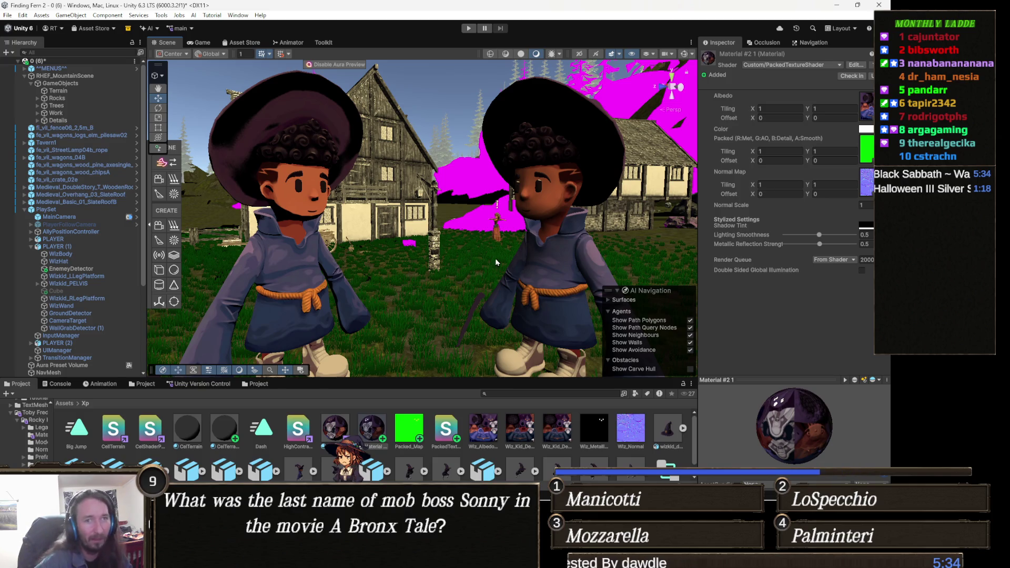
{"action": "scroll", "coordinate": [491, 241], "scroll_direction": "up", "scroll_amount": 1}
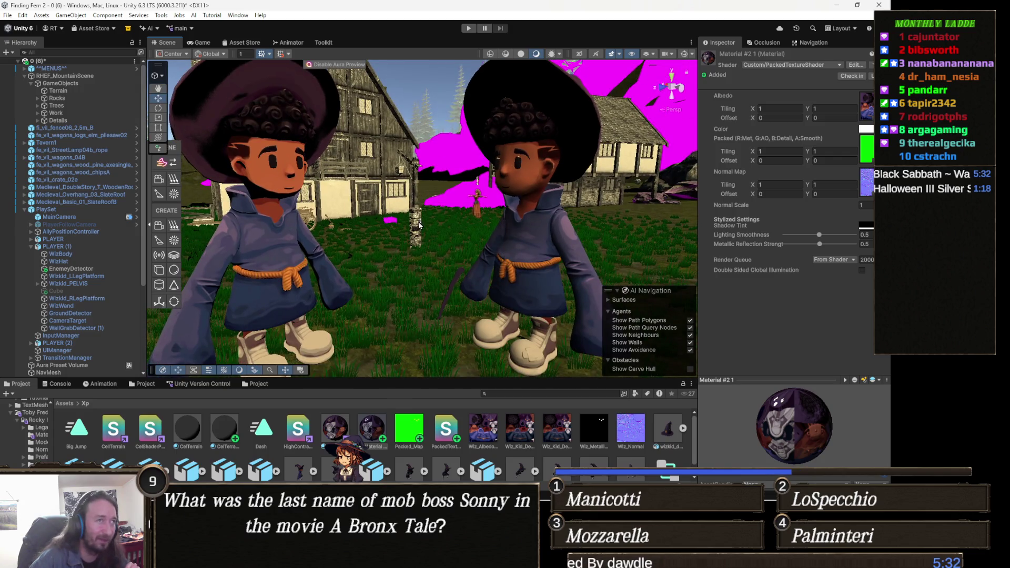
{"action": "scroll", "coordinate": [459, 251], "scroll_direction": "up", "scroll_amount": 1}
{"action": "scroll", "coordinate": [459, 251], "scroll_direction": "up", "scroll_amount": 1}
{"action": "scroll", "coordinate": [458, 251], "scroll_direction": "up", "scroll_amount": 1}
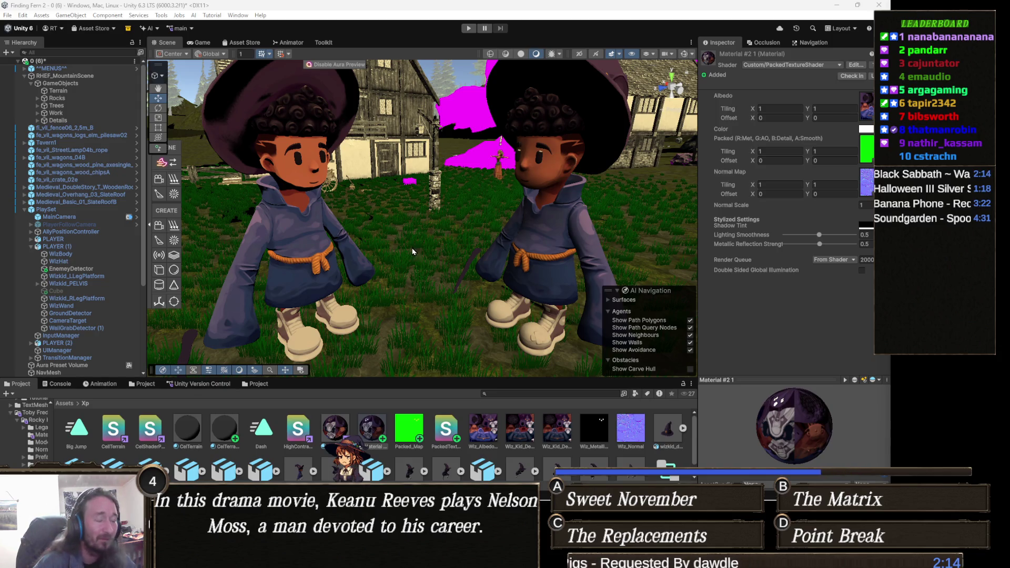
Step: Zoom the Scene view out and orbit the camera around the two wizards
{"action": "scroll", "coordinate": [427, 274], "scroll_direction": "down", "scroll_amount": 3}
{"action": "mouse_move", "coordinate": [426, 274]}
{"action": "left_mouse_down"}
{"action": "mouse_move", "coordinate": [438, 257]}
{"action": "mouse_move", "coordinate": [426, 268]}
{"action": "mouse_move", "coordinate": [431, 292]}
{"action": "left_mouse_up"}
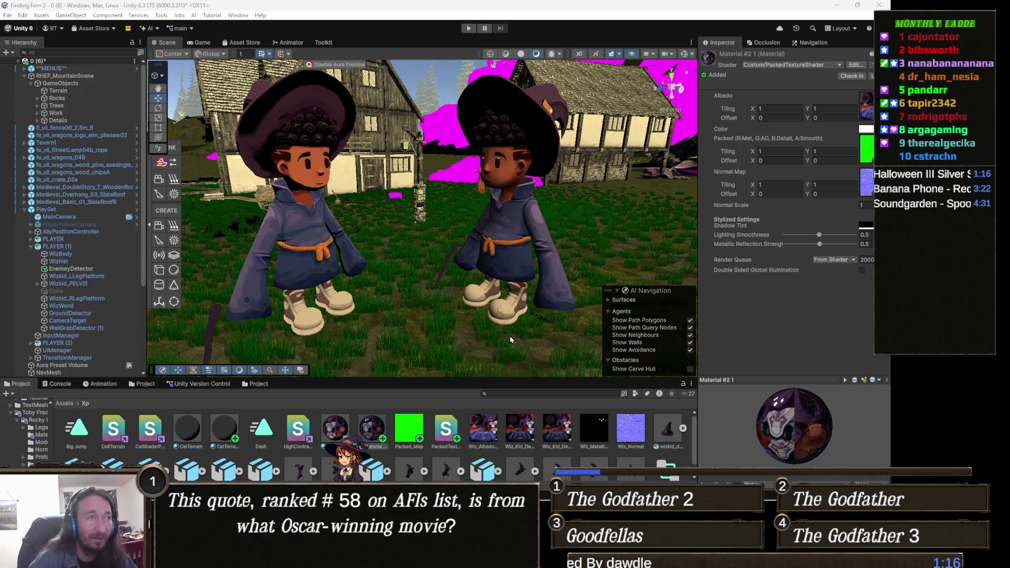
{"action": "mouse_move", "coordinate": [484, 275]}
{"action": "left_mouse_down"}
{"action": "mouse_move", "coordinate": [448, 271]}
{"action": "mouse_move", "coordinate": [456, 292]}
{"action": "left_mouse_up"}
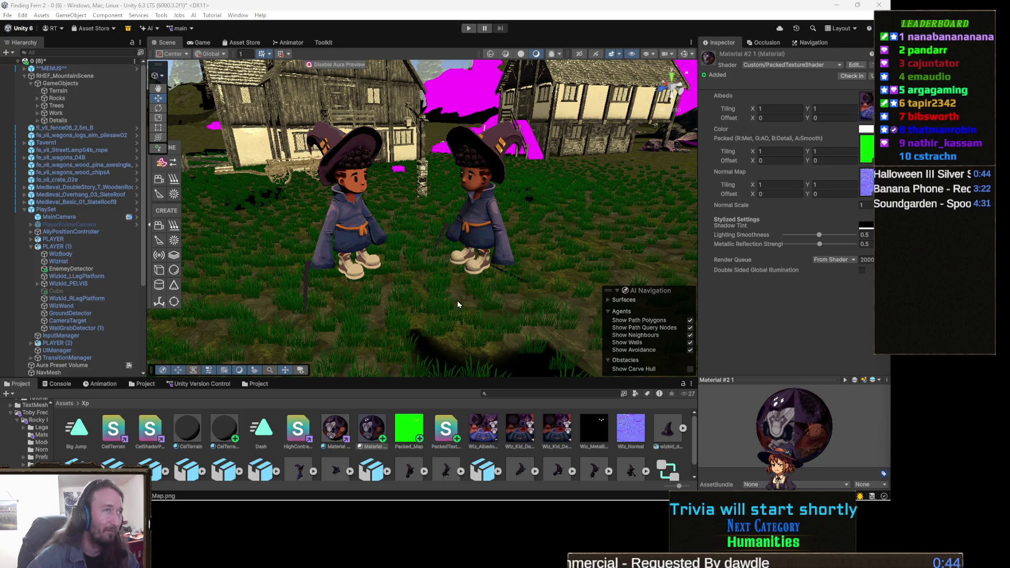
Step: Zoom in close on the two wizards and select the second wizard's WizBody mesh
{"action": "scroll", "coordinate": [458, 304], "scroll_direction": "up", "scroll_amount": 5}
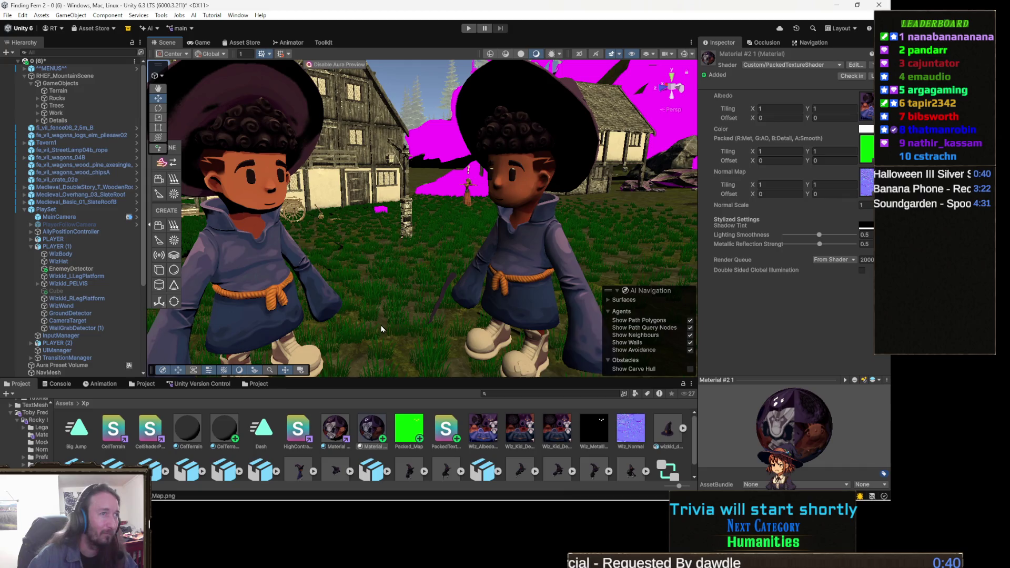
{"action": "scroll", "coordinate": [383, 331], "scroll_direction": "up", "scroll_amount": 2}
{"action": "scroll", "coordinate": [383, 331], "scroll_direction": "up", "scroll_amount": 3}
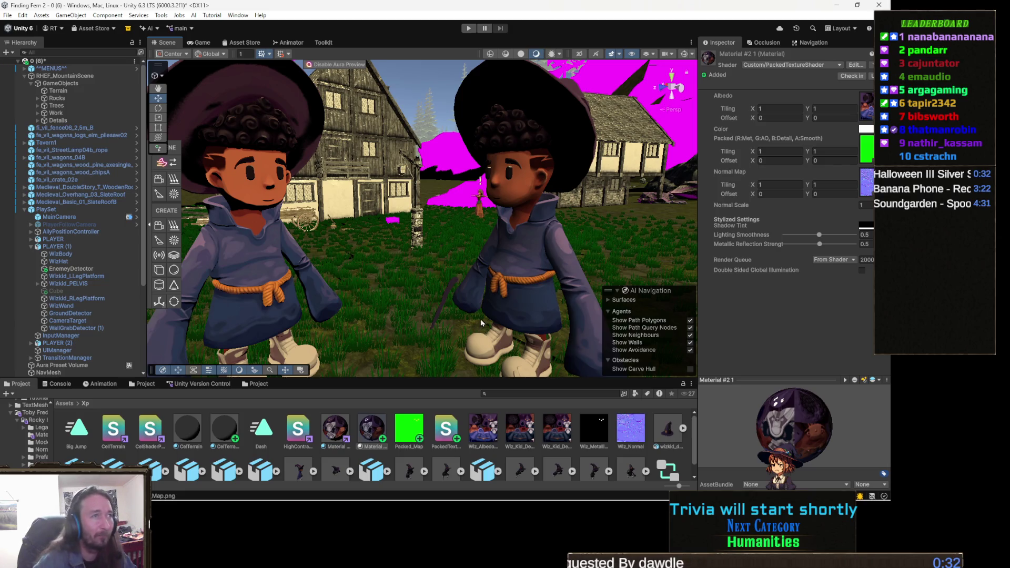
{"action": "left_click", "coordinate": [552, 255]}
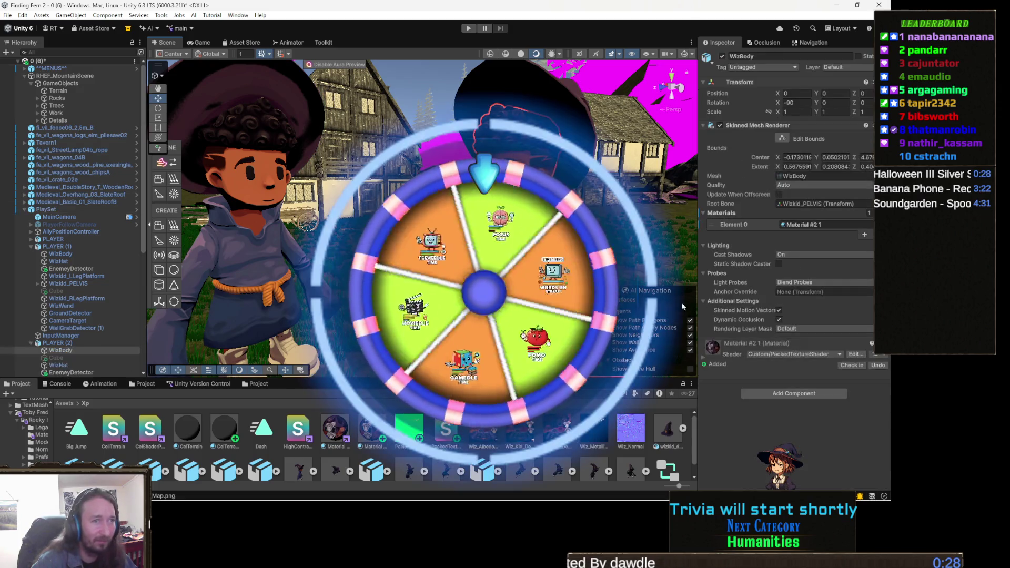
Step: Expand WizBody's Material #2 1 properties, then bring the TeeVeedle browser back
{"action": "left_click", "coordinate": [718, 347]}
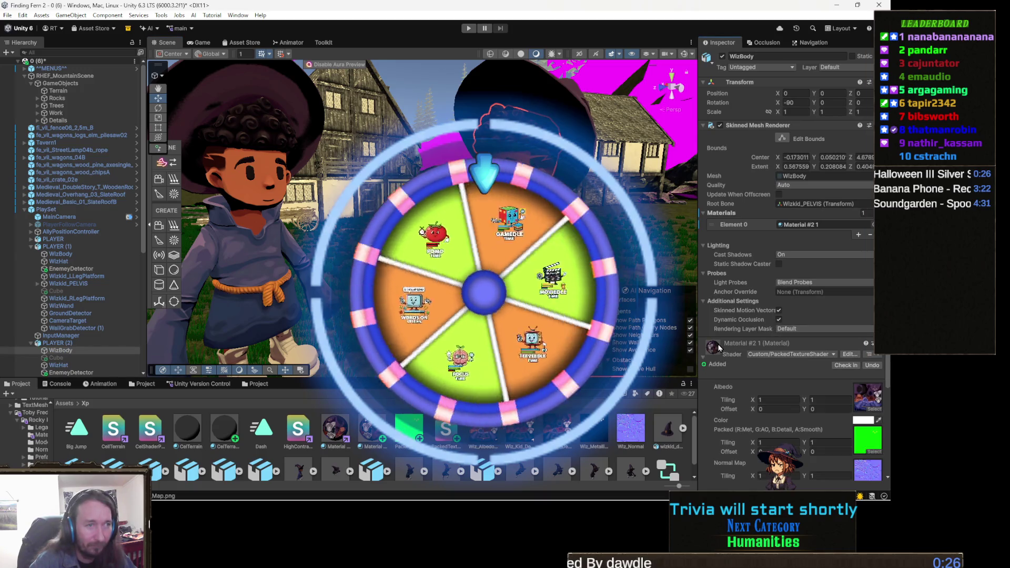
{"action": "scroll", "coordinate": [736, 345], "scroll_direction": "down", "scroll_amount": 4}
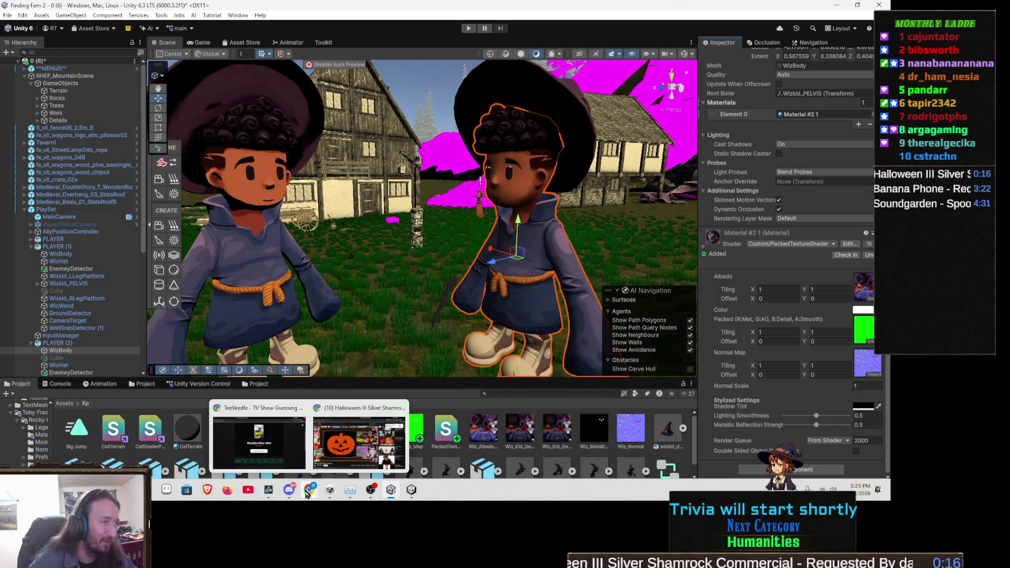
{"action": "left_click", "coordinate": [306, 492]}
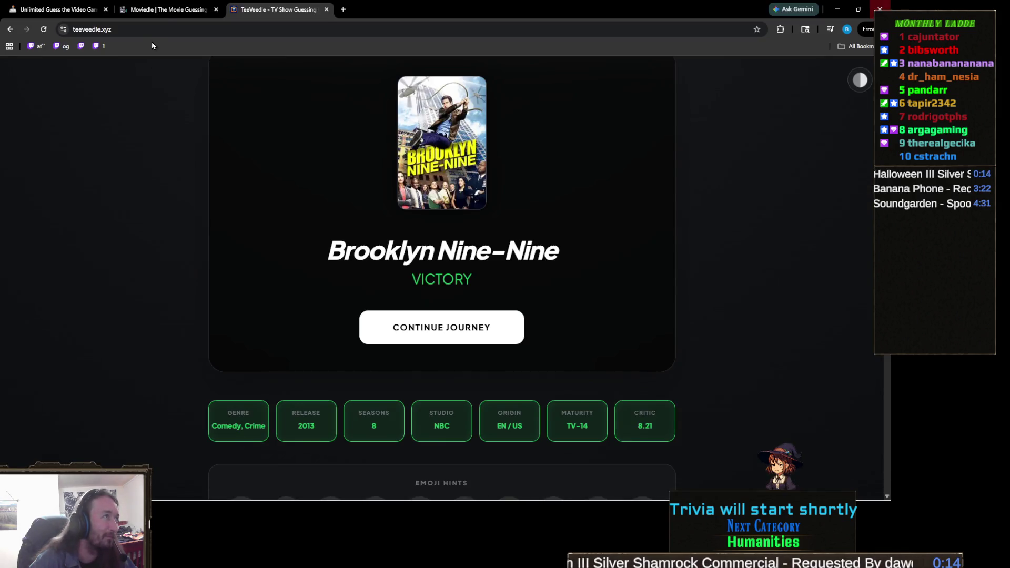
Step: In the Moviedle tab, move the Moviemoji calendar back to February 2025 and pick February 1
{"action": "left_click", "coordinate": [167, 10]}
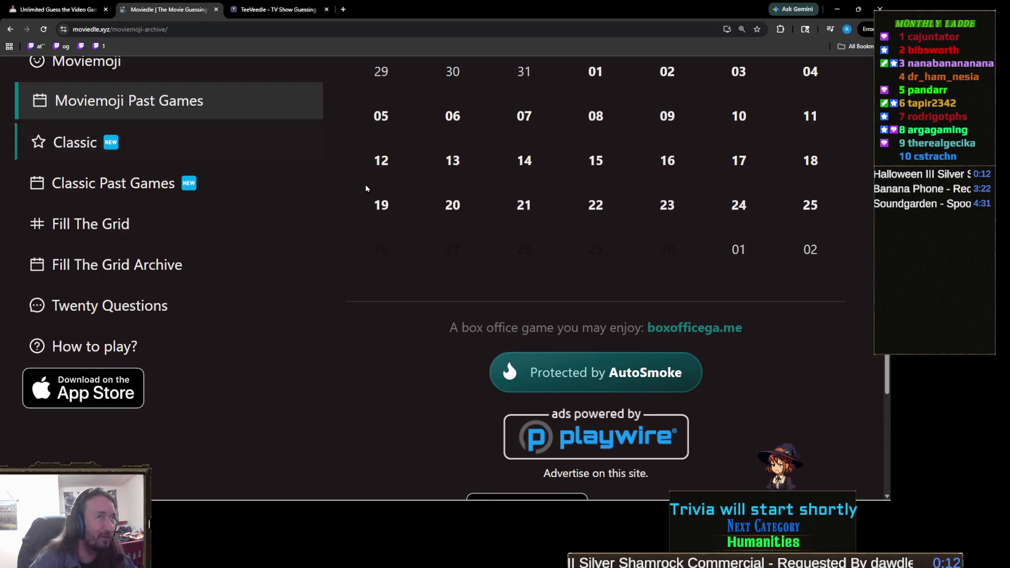
{"action": "scroll", "coordinate": [366, 189], "scroll_direction": "up", "scroll_amount": 3}
{"action": "left_click", "coordinate": [368, 176]}
{"action": "left_click", "coordinate": [369, 175]}
{"action": "left_click", "coordinate": [369, 176]}
{"action": "left_click", "coordinate": [369, 176]}
{"action": "left_click", "coordinate": [369, 175]}
{"action": "double_click", "coordinate": [369, 176]}
{"action": "double_click", "coordinate": [368, 176]}
{"action": "double_click", "coordinate": [368, 176]}
{"action": "double_click", "coordinate": [368, 176]}
{"action": "left_click", "coordinate": [368, 177]}
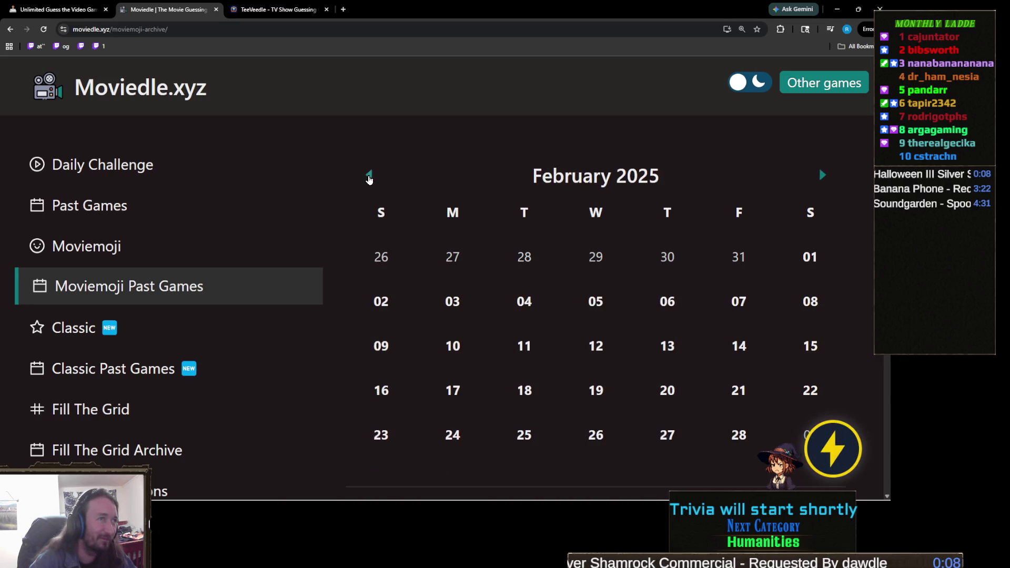
{"action": "scroll", "coordinate": [621, 256], "scroll_direction": "down", "scroll_amount": 1}
{"action": "left_click", "coordinate": [808, 210]}
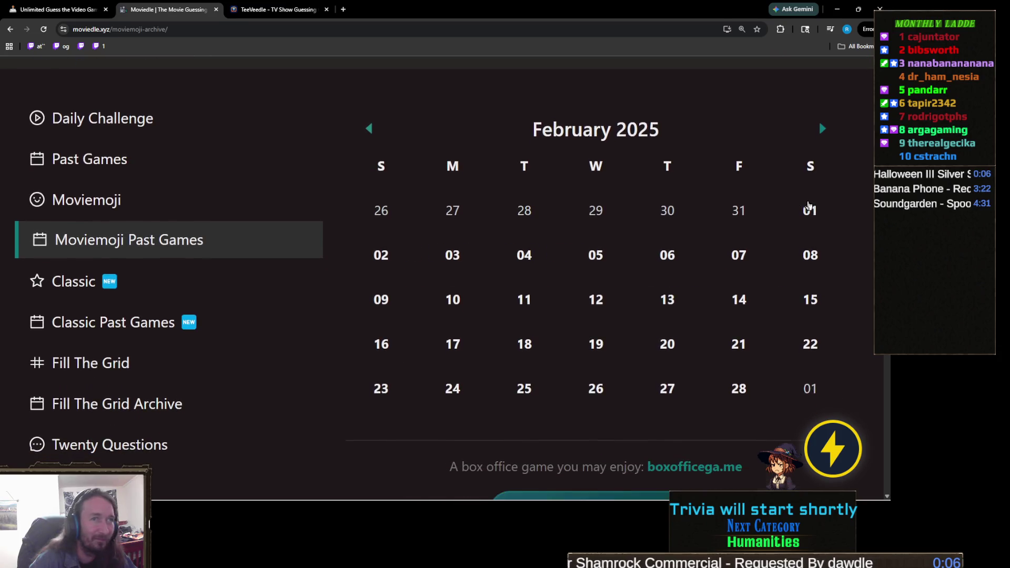
Step: Close the YouTube tab that popped up with the February 1 Moviemoji puzzle
{"action": "scroll", "coordinate": [730, 208], "scroll_direction": "down", "scroll_amount": 2}
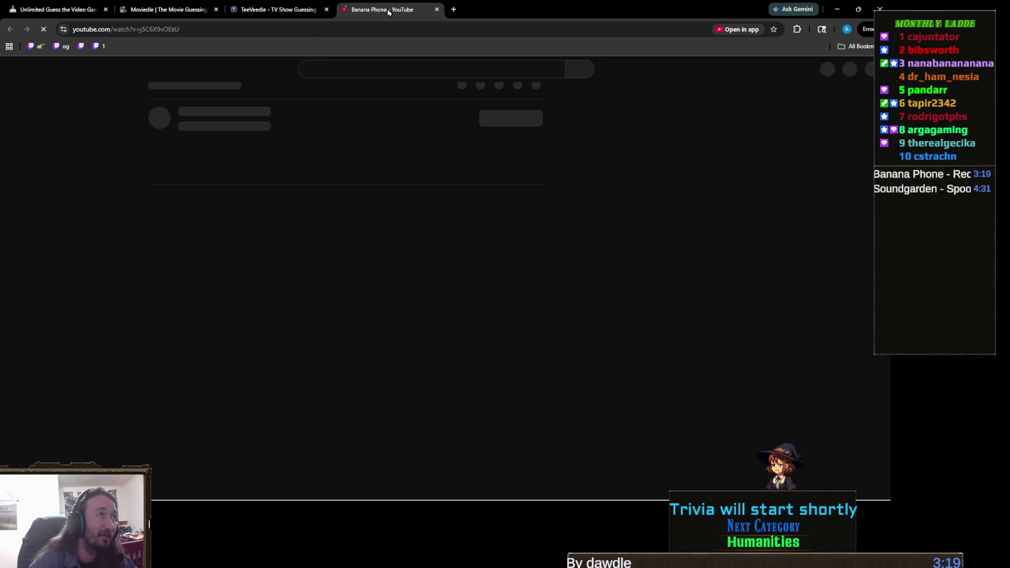
{"action": "middle_click", "coordinate": [388, 11]}
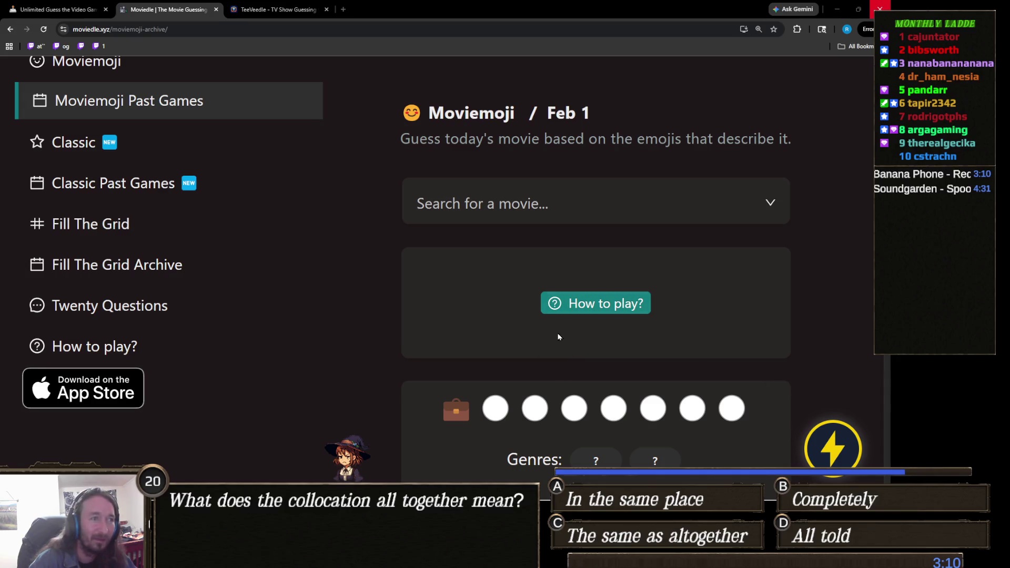
Step: Guess The Pelican Brief as the first Moviemoji answer
{"action": "scroll", "coordinate": [516, 336], "scroll_direction": "down", "scroll_amount": 2}
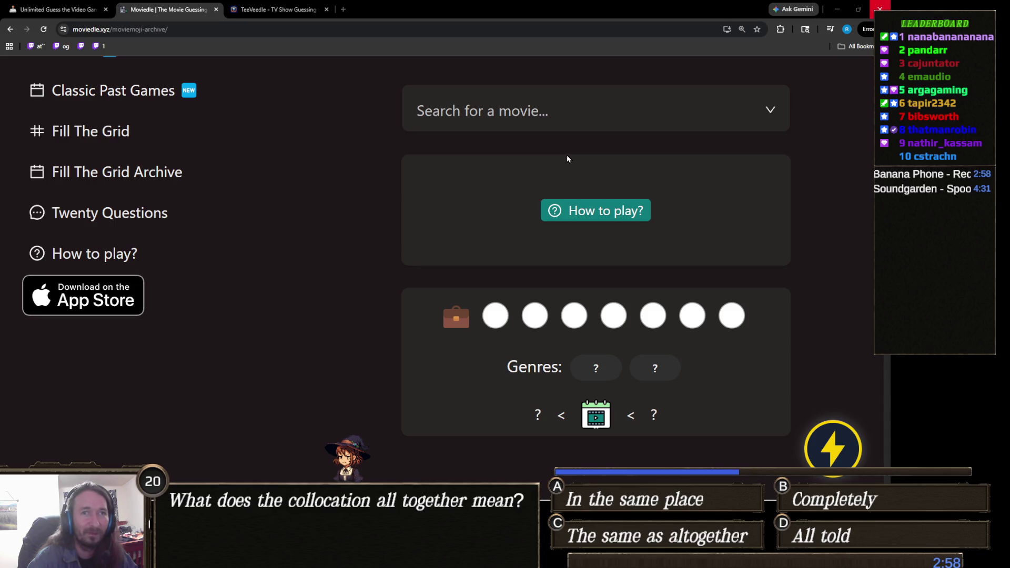
{"action": "left_click", "coordinate": [526, 119]}
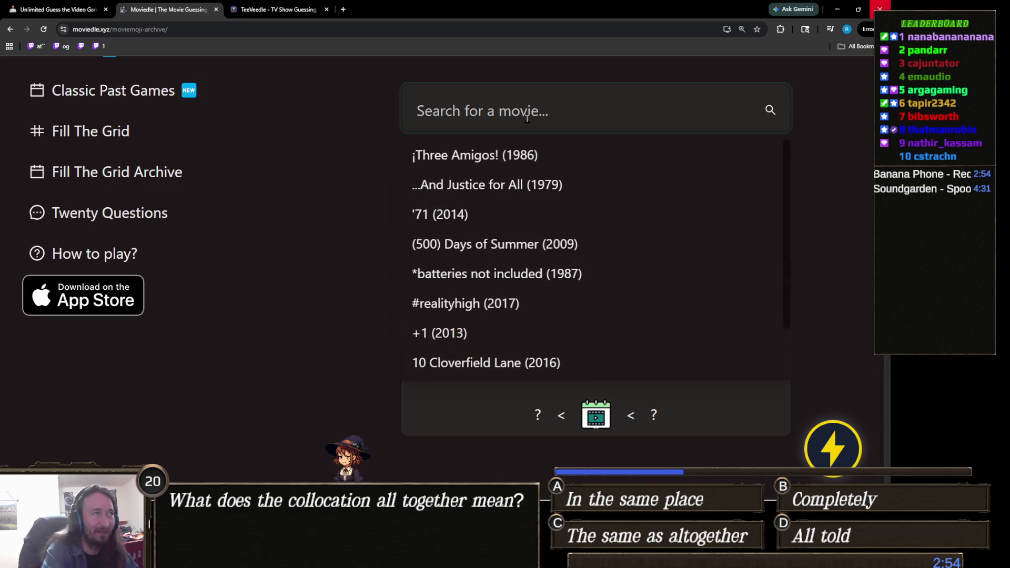
{"action": "type", "text": "pelican"}
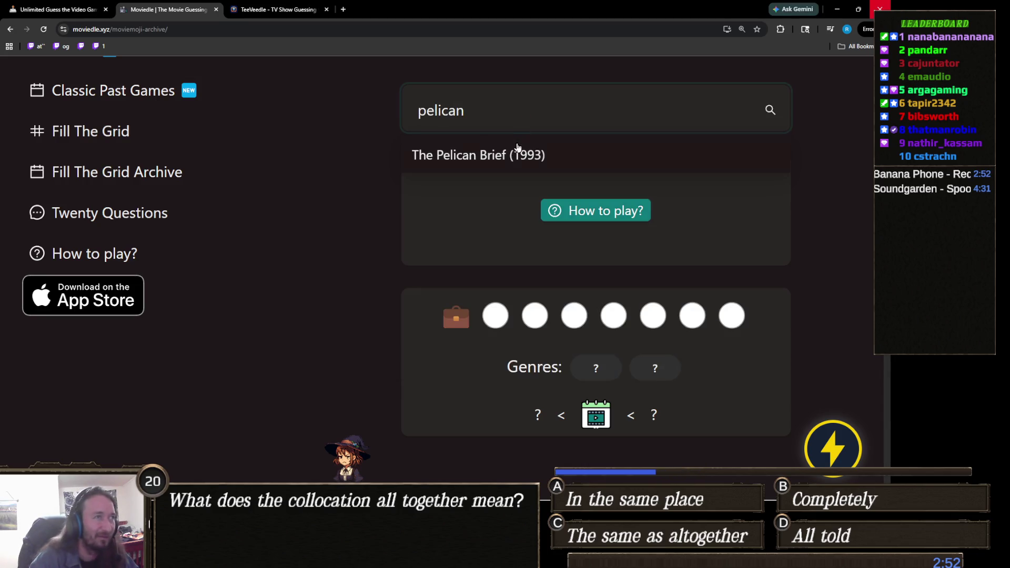
{"action": "left_click", "coordinate": [518, 150]}
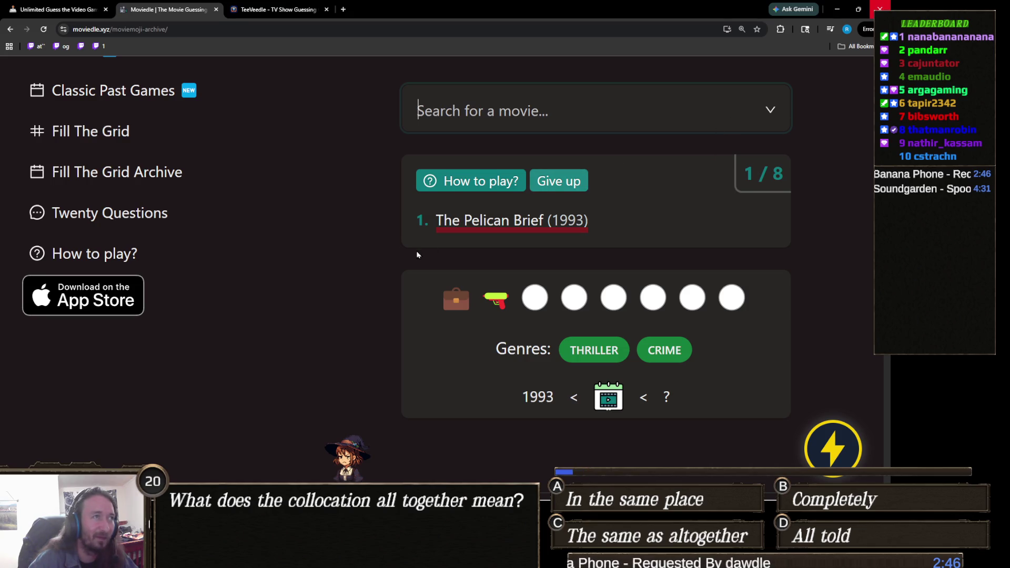
Step: Replace the 'the firm' search with 'once upon a time in me' and guess Once Upon a Time in Mexico (2003)
{"action": "type", "text": "the firm"}
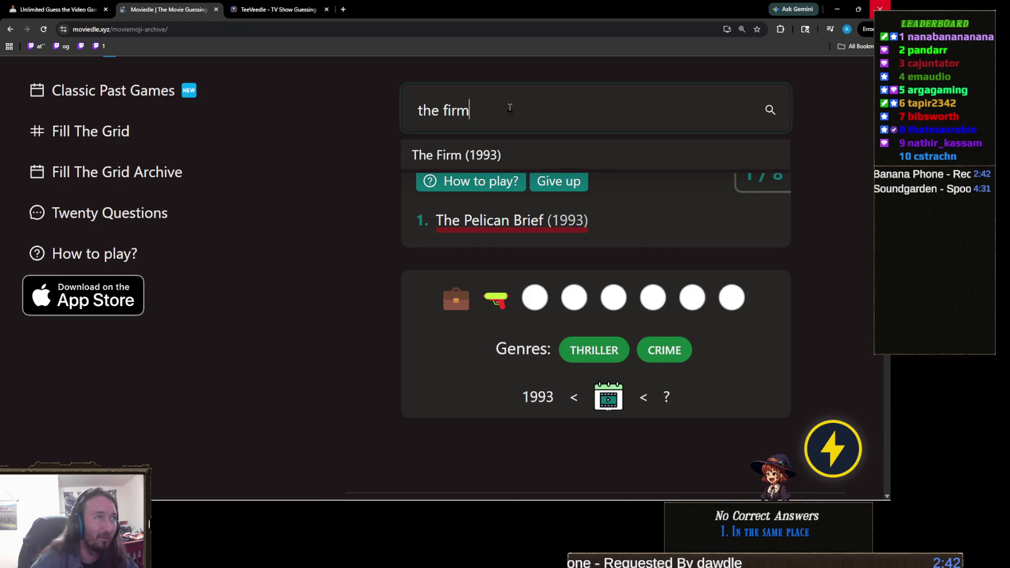
{"action": "triple_click", "coordinate": [508, 108]}
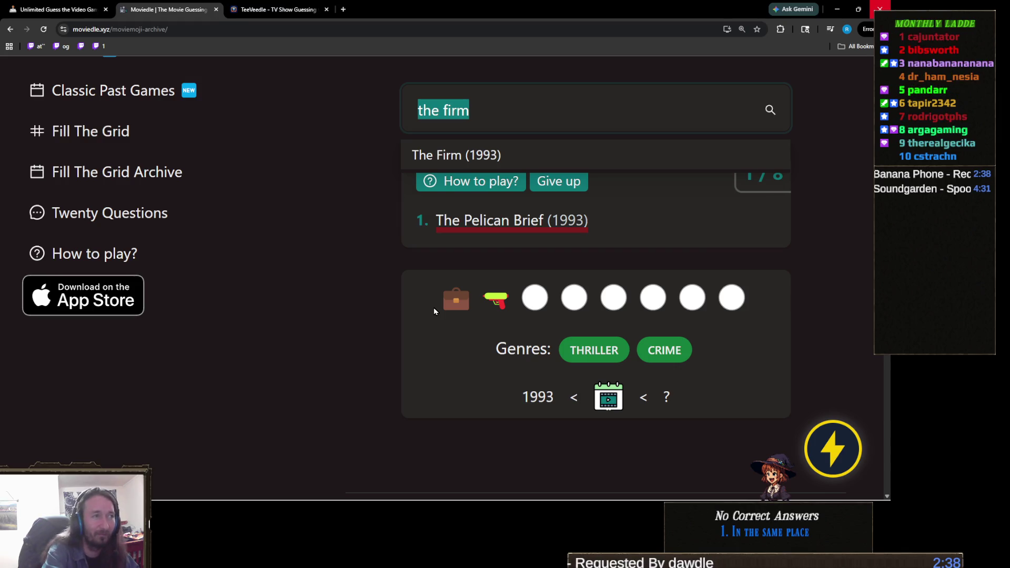
{"action": "key", "text": "BackSpace"}
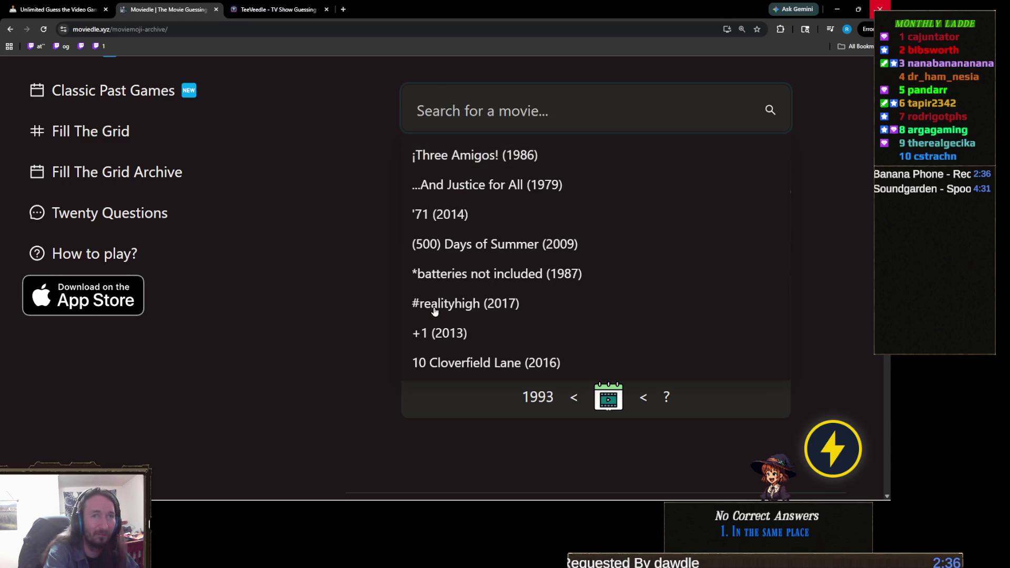
{"action": "type", "text": "once upon a time in me"}
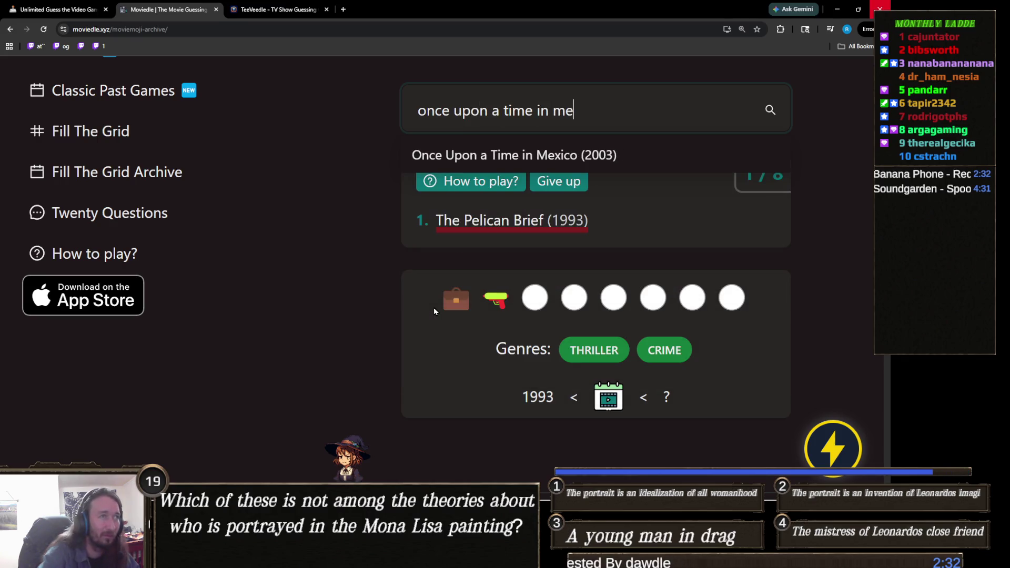
{"action": "left_click", "coordinate": [615, 155]}
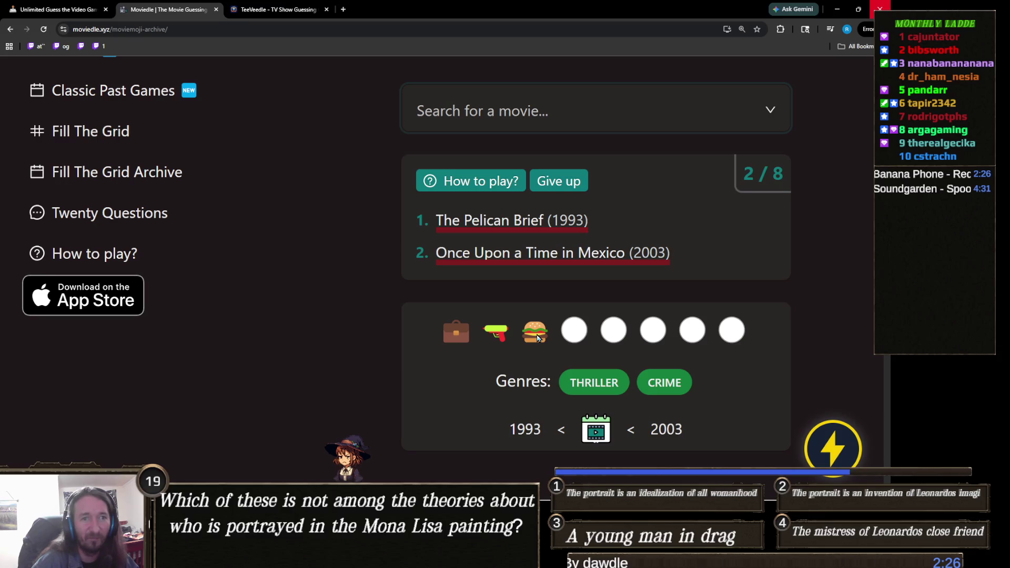
Step: Guess Pulp Fiction (1994) to solve Moviemoji in 3 guesses, then return to TeeVeedle
{"action": "left_click", "coordinate": [561, 114]}
{"action": "type", "text": "pulp fic"}
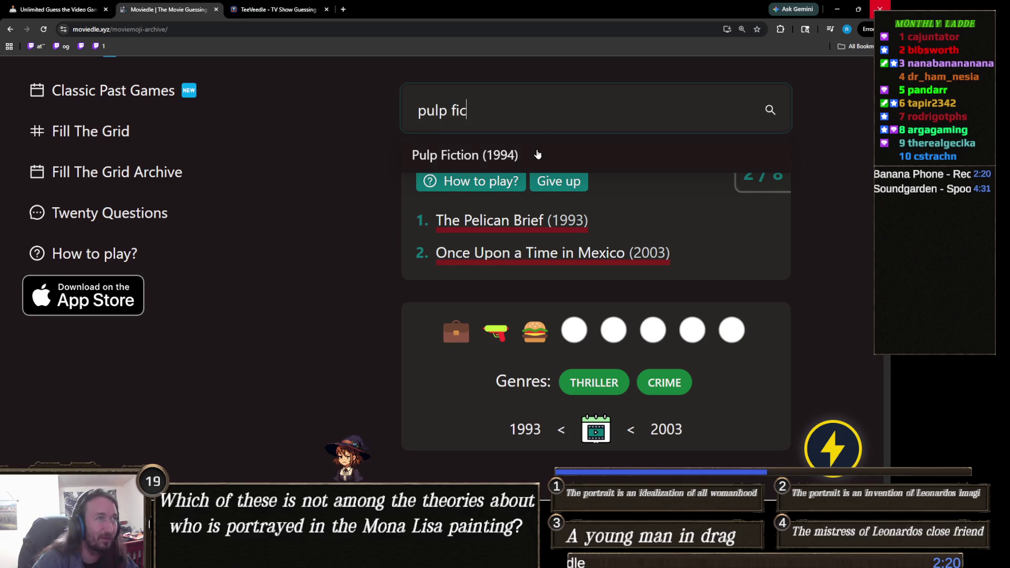
{"action": "left_click", "coordinate": [537, 154]}
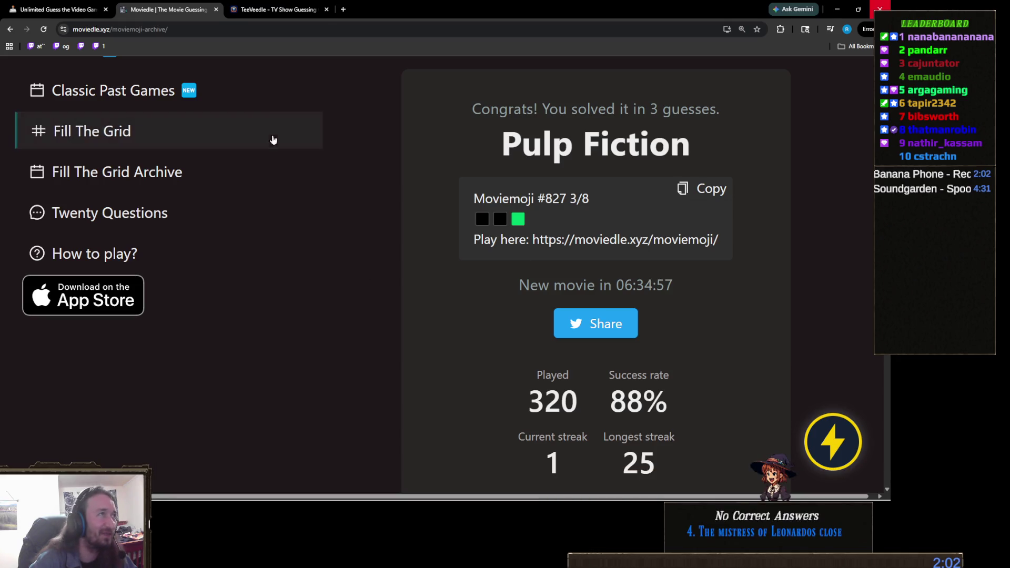
{"action": "left_click", "coordinate": [267, 11]}
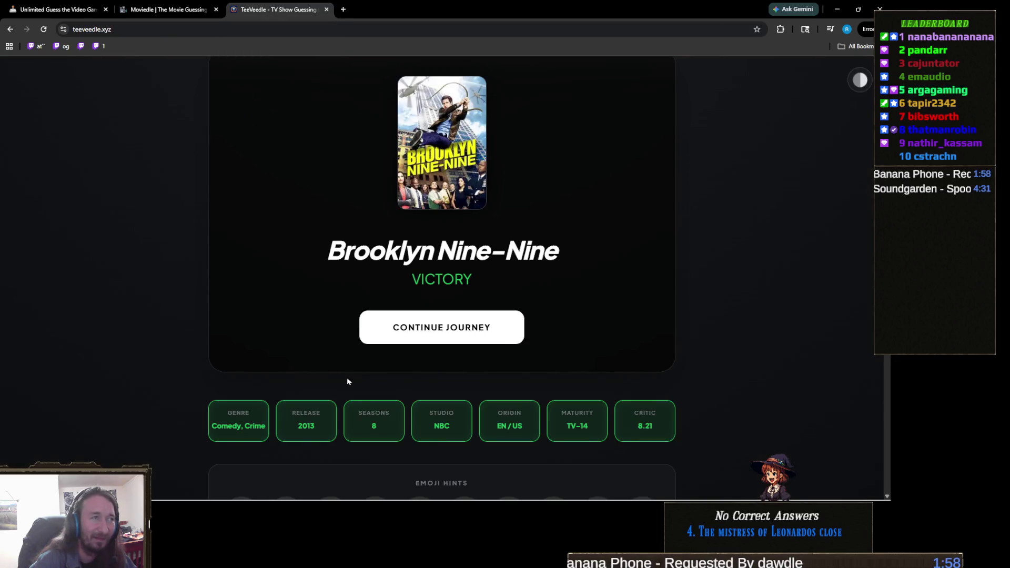
Step: Continue past the Brooklyn Nine-Nine victory to a fresh series puzzle and focus the archive search field
{"action": "left_click", "coordinate": [469, 335]}
{"action": "scroll", "coordinate": [439, 332], "scroll_direction": "down", "scroll_amount": 1}
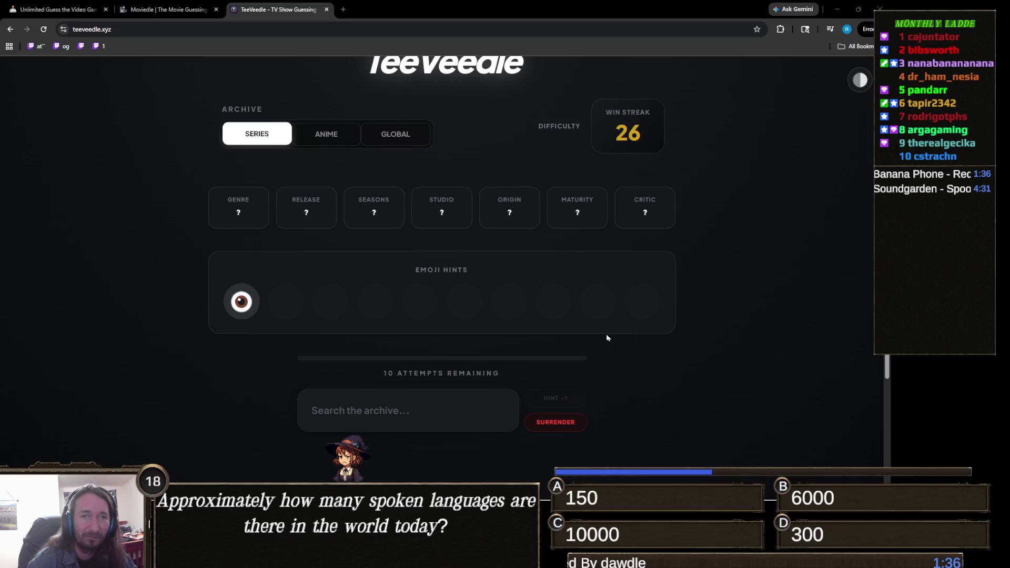
{"action": "left_click", "coordinate": [381, 412]}
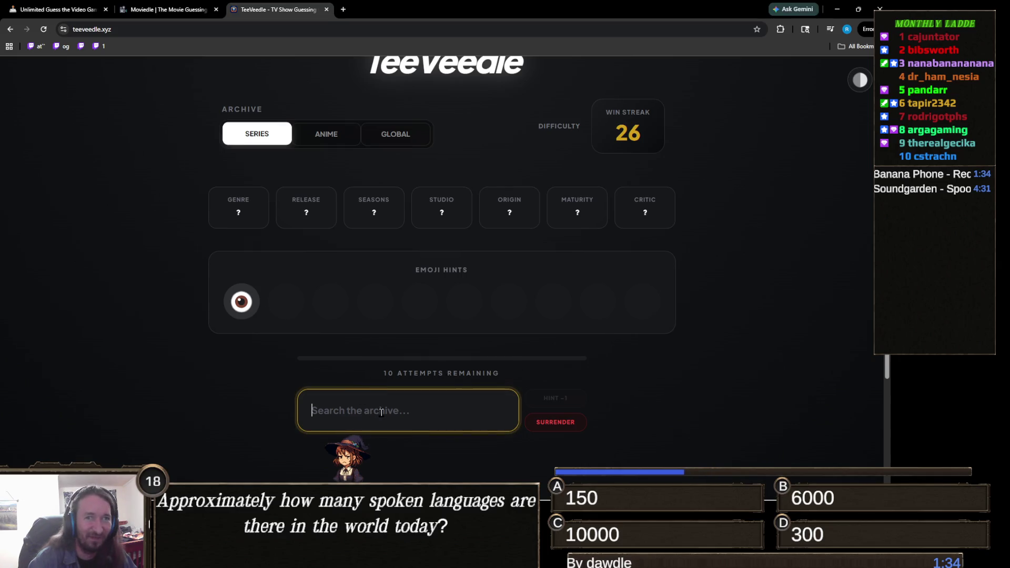
Step: Guess Jackie Chan Adventures, then Black Mirror, revealing 2011, 5 seasons and EN/US origin
{"action": "type", "text": "jack"}
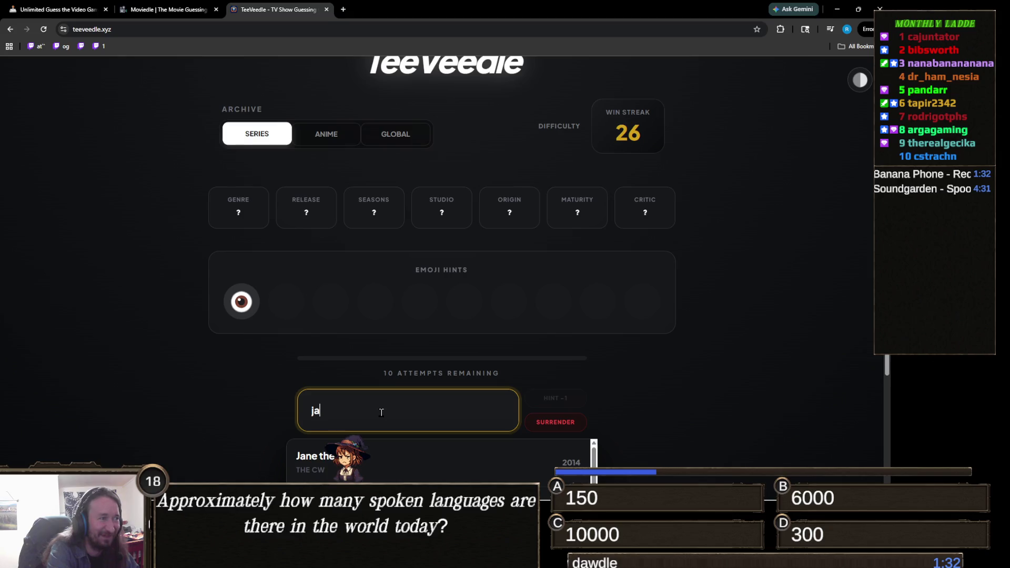
{"action": "left_click", "coordinate": [342, 456]}
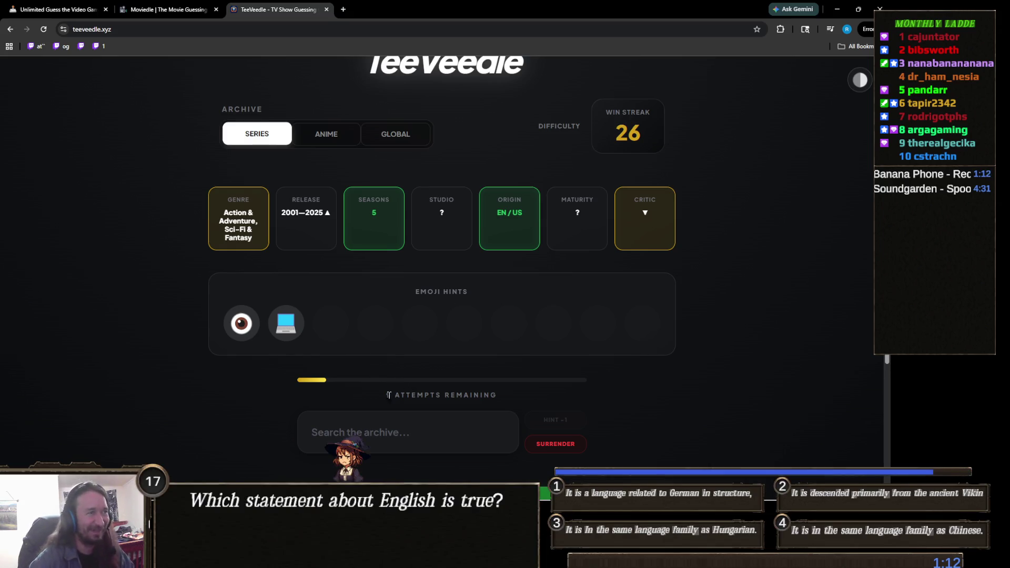
{"action": "left_click", "coordinate": [392, 428]}
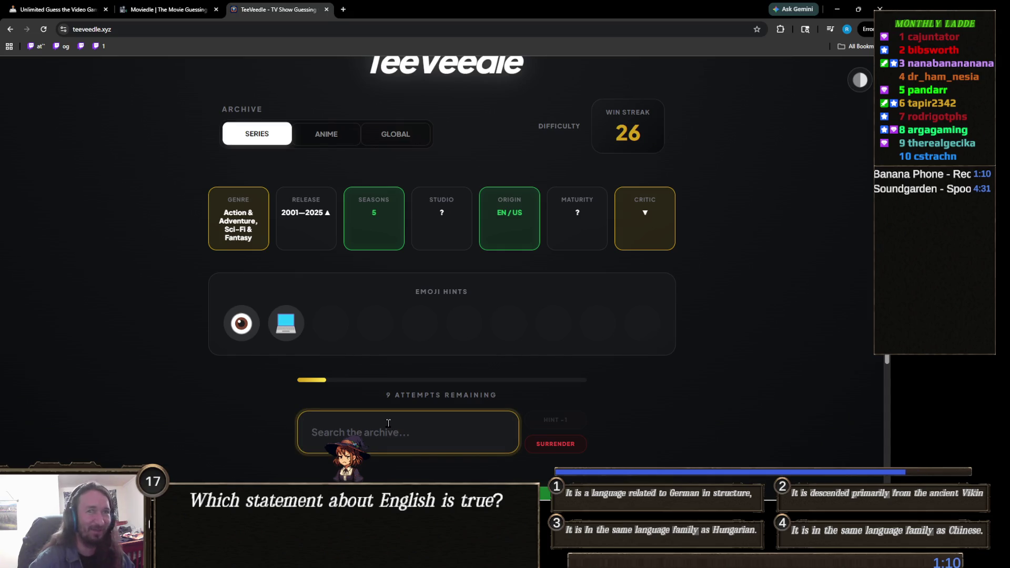
{"action": "type", "text": "black mirr"}
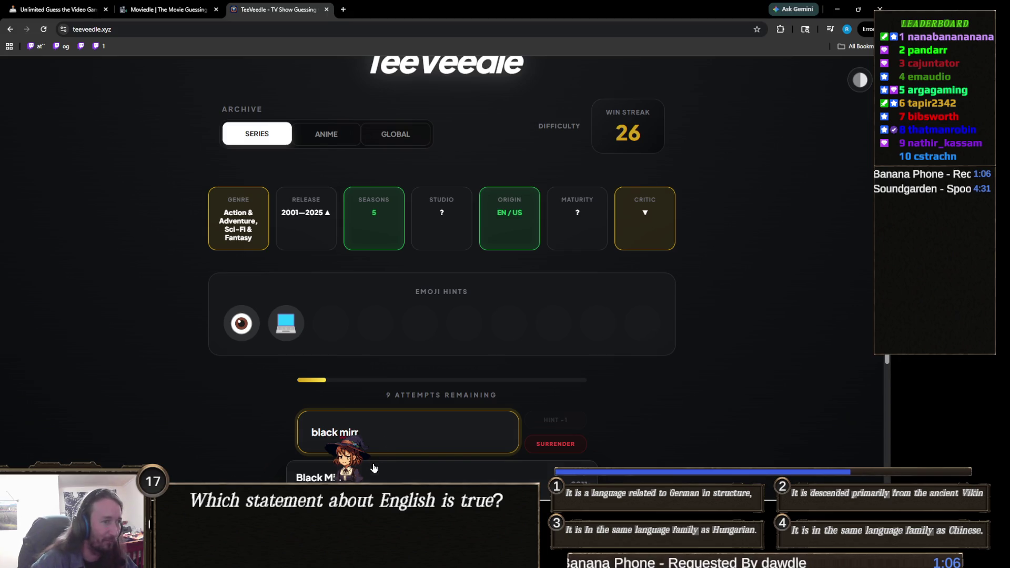
{"action": "left_click", "coordinate": [365, 478]}
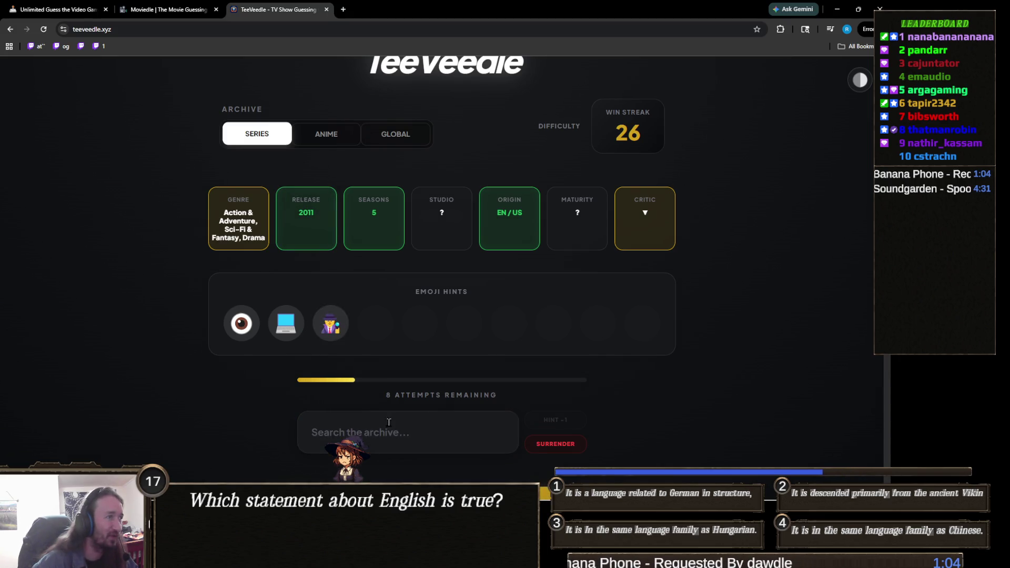
Step: Try searching 'chuck' and 'fring', then clear the search box without guessing
{"action": "left_click", "coordinate": [412, 427]}
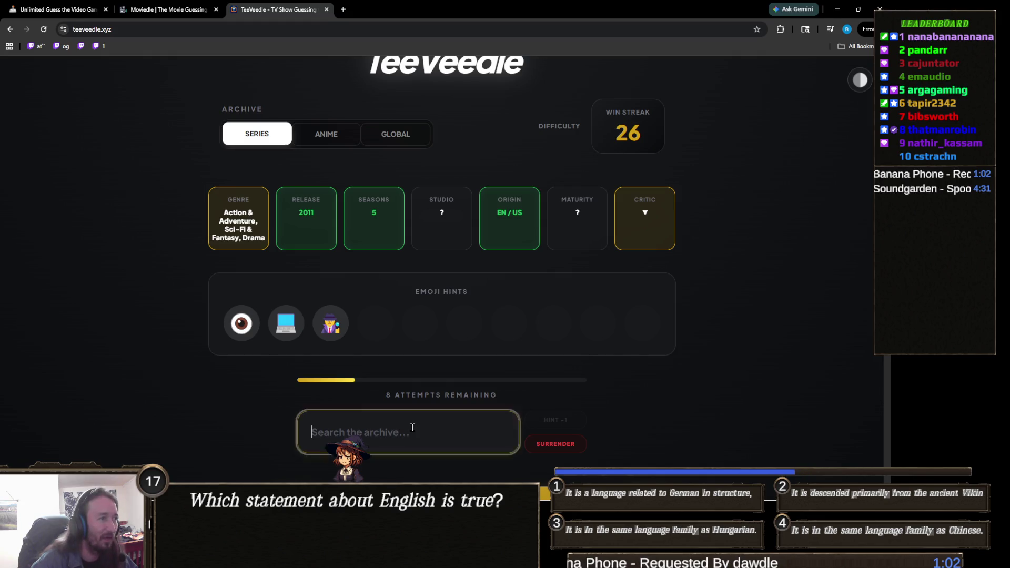
{"action": "type", "text": "chuck"}
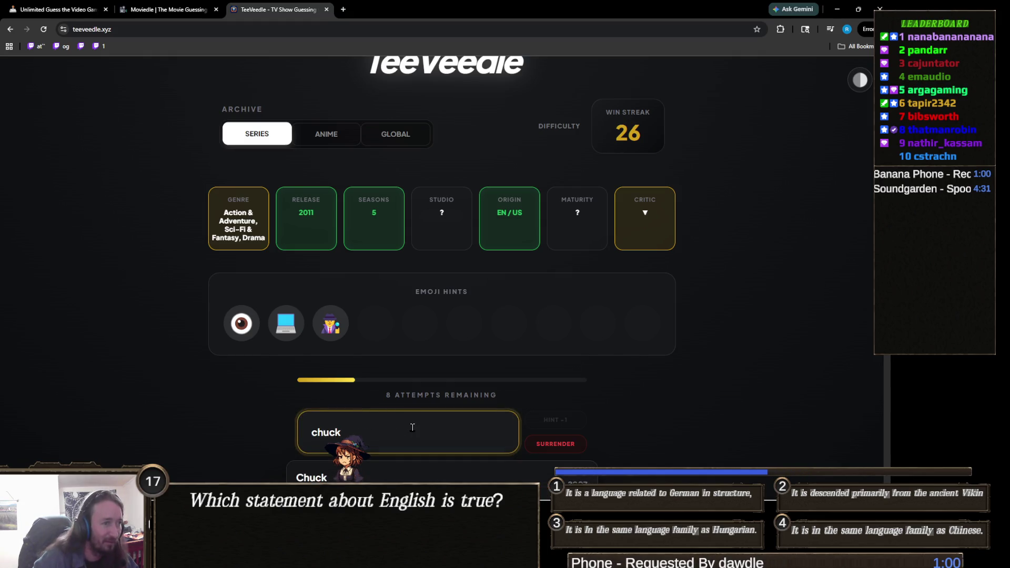
{"action": "scroll", "coordinate": [284, 343], "scroll_direction": "down", "scroll_amount": 3}
{"action": "scroll", "coordinate": [184, 380], "scroll_direction": "up", "scroll_amount": 1}
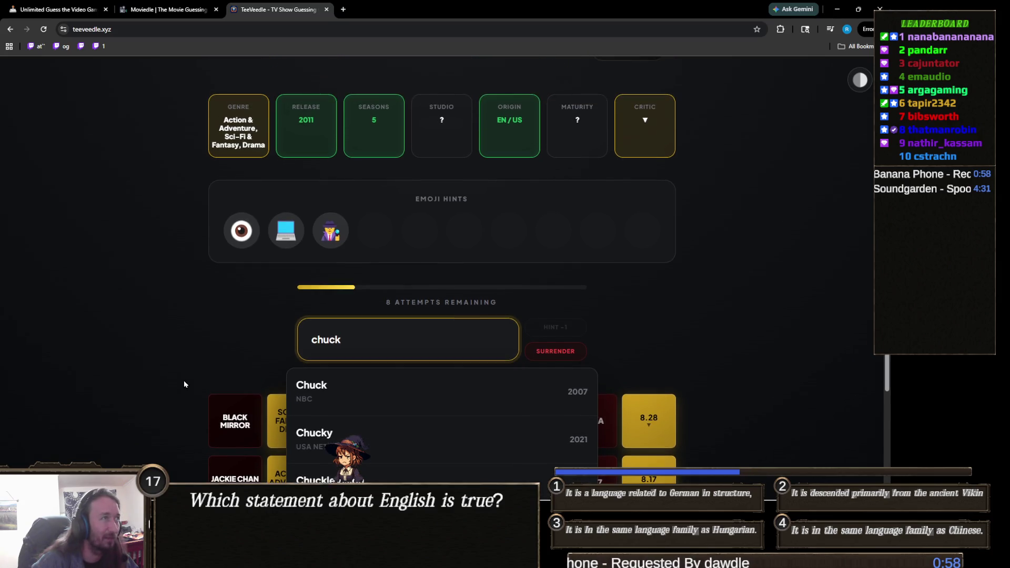
{"action": "double_click", "coordinate": [501, 331]}
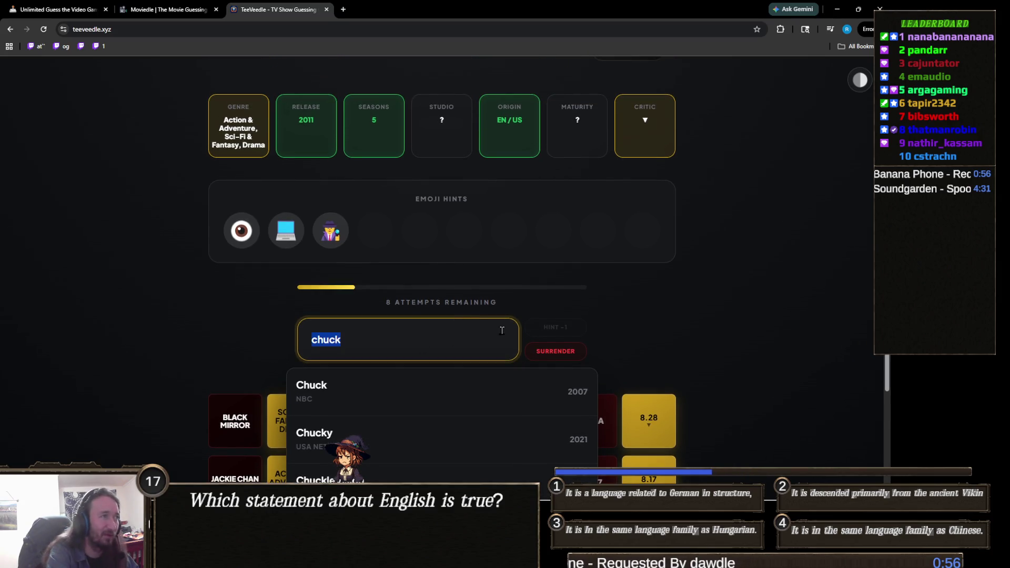
{"action": "type", "text": "fring"}
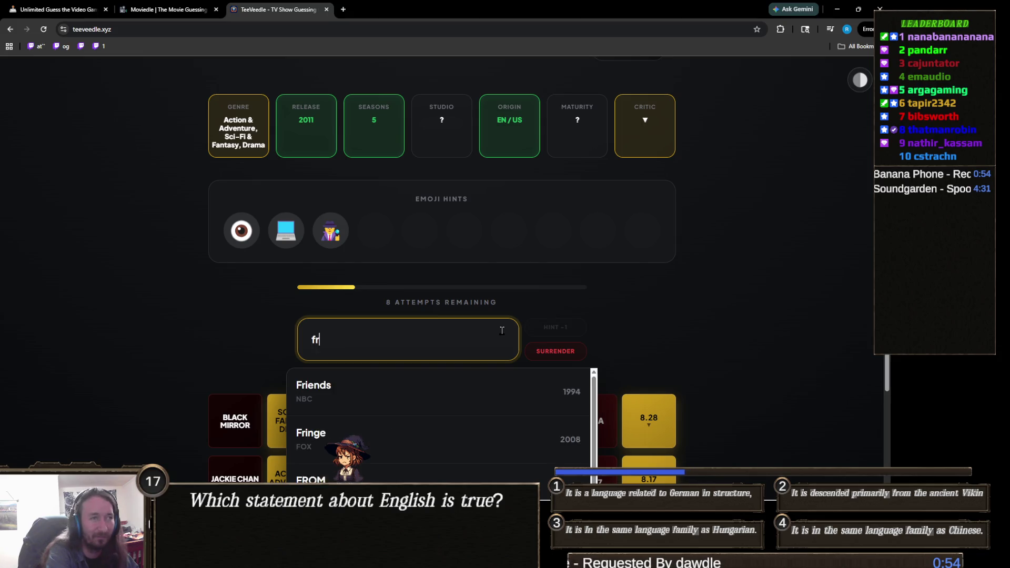
{"action": "double_click", "coordinate": [501, 330]}
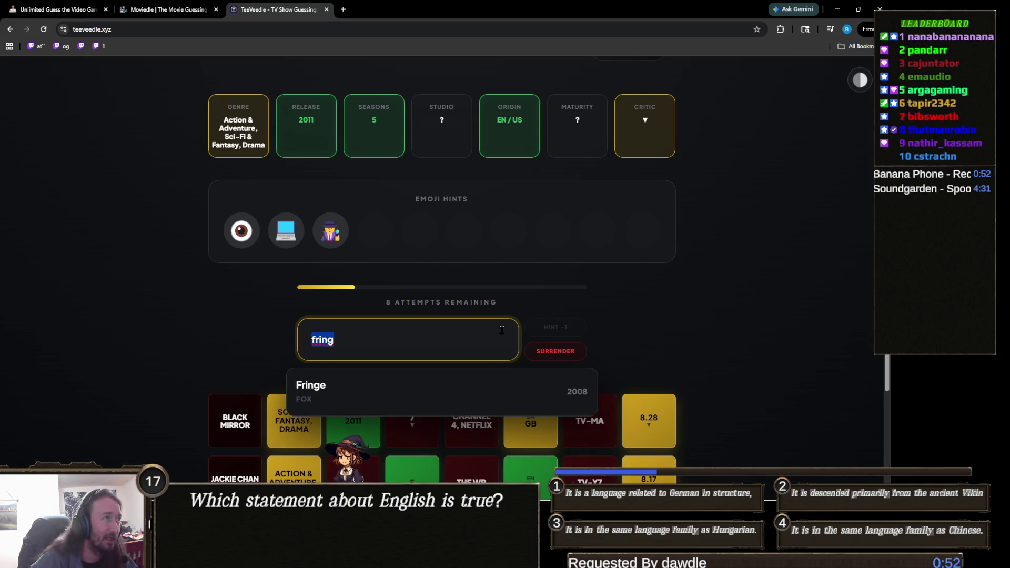
{"action": "key", "text": "BackSpace"}
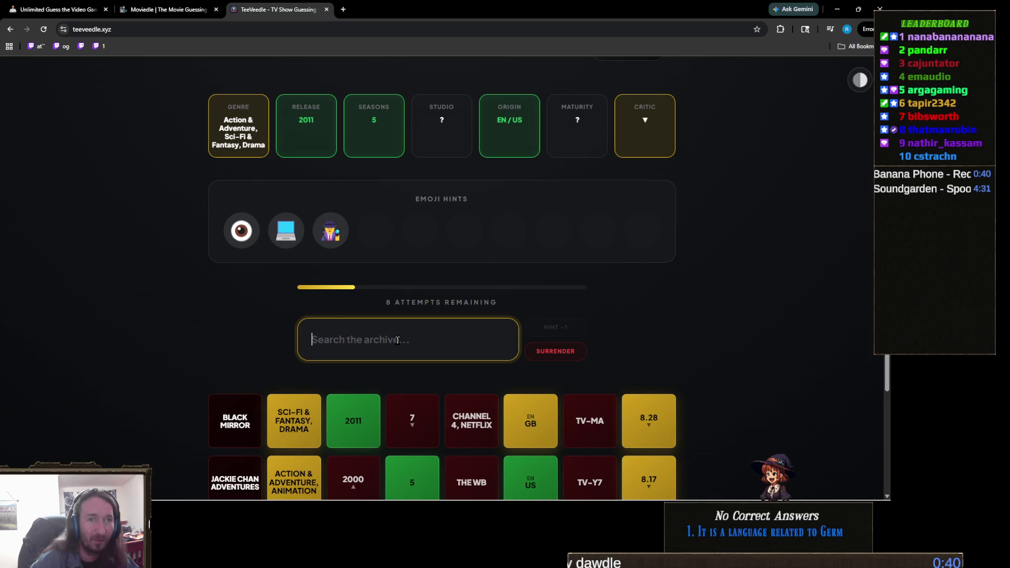
Step: Search 'scorp', replace it with 'person', and submit Person of Interest as the guess
{"action": "type", "text": "scorp"}
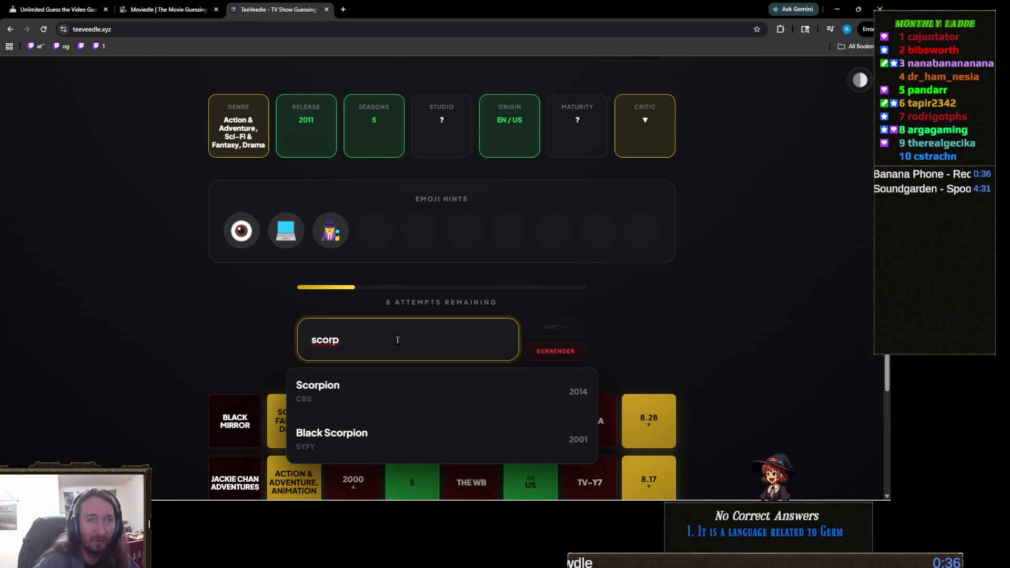
{"action": "key", "text": "ctrl+a"}
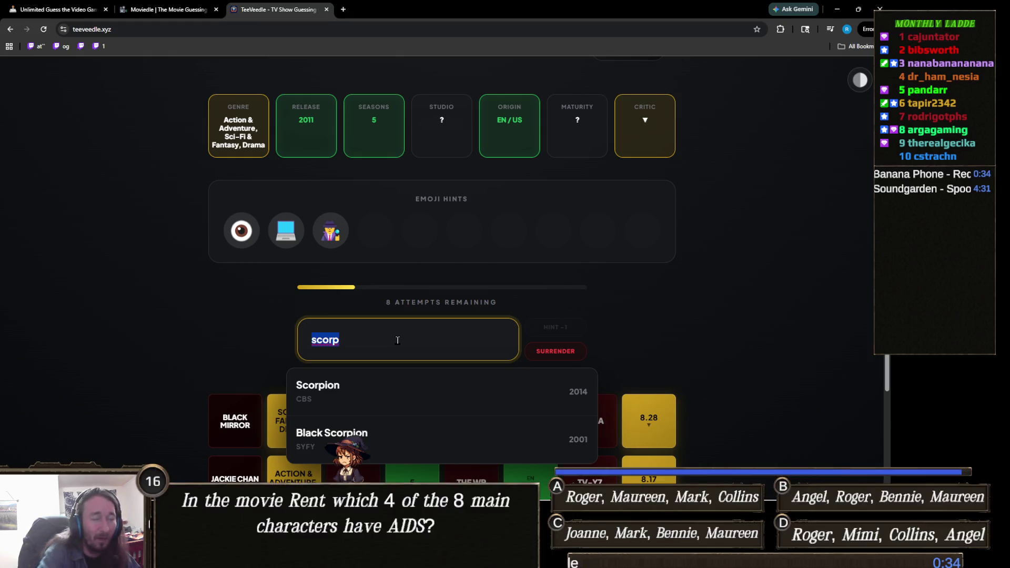
{"action": "type", "text": "person"}
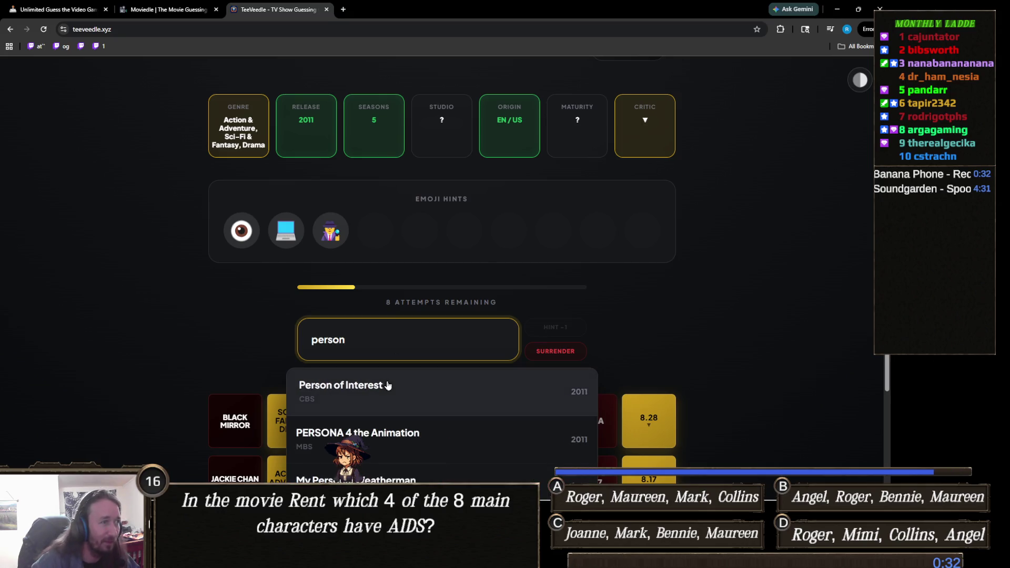
{"action": "left_click", "coordinate": [388, 386]}
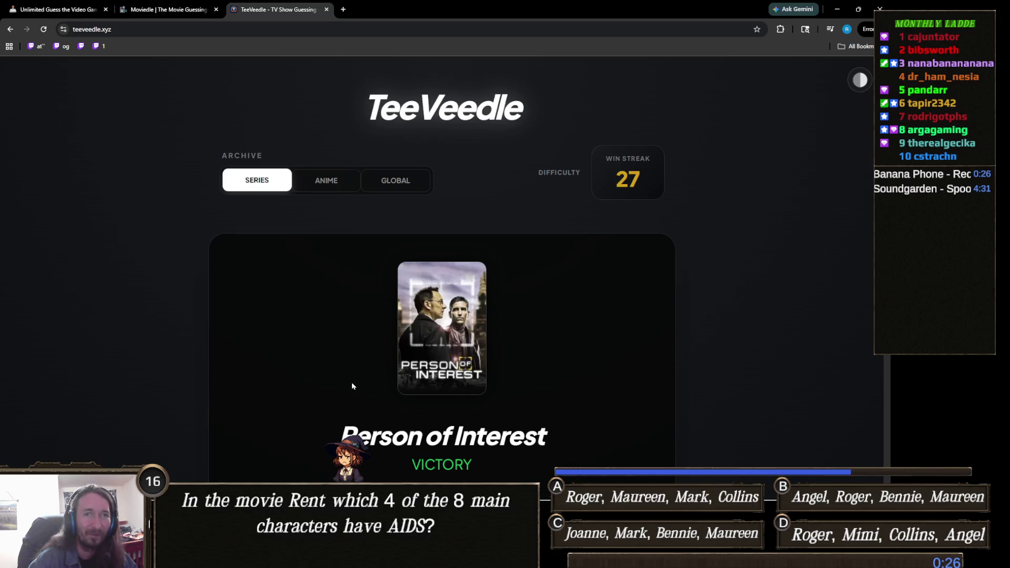
Step: Scroll past the Person of Interest victory screen (streak 27) and choose Continue Journey
{"action": "scroll", "coordinate": [332, 397], "scroll_direction": "down", "scroll_amount": 2}
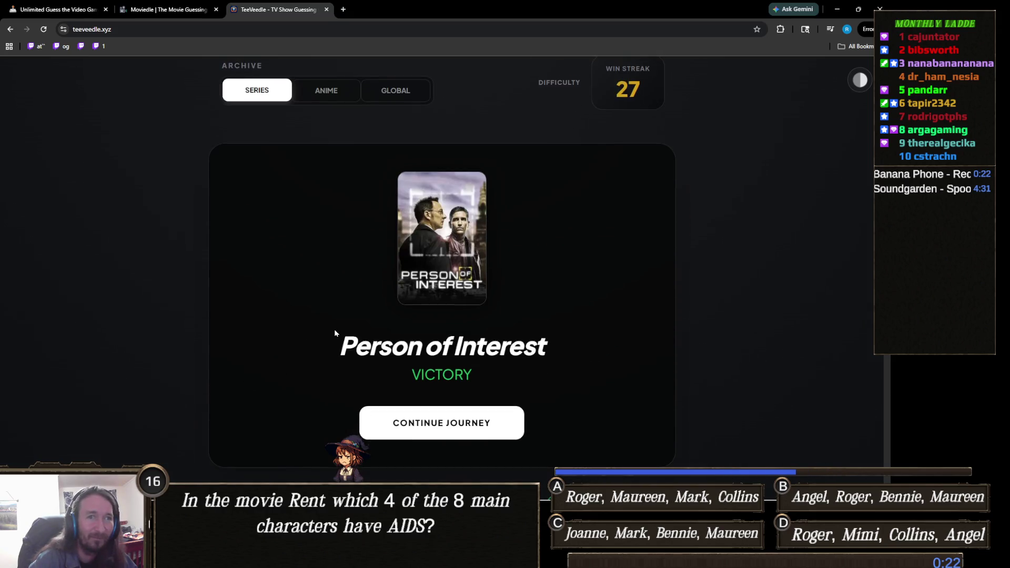
{"action": "scroll", "coordinate": [333, 334], "scroll_direction": "up", "scroll_amount": 1}
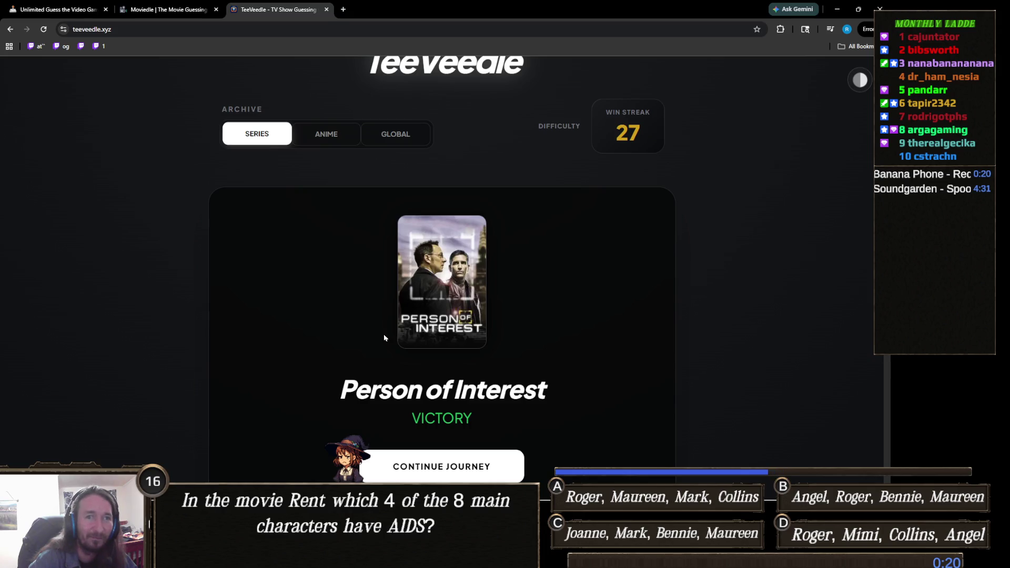
{"action": "scroll", "coordinate": [418, 343], "scroll_direction": "down", "scroll_amount": 1}
{"action": "scroll", "coordinate": [420, 347], "scroll_direction": "up", "scroll_amount": 2}
{"action": "scroll", "coordinate": [467, 354], "scroll_direction": "down", "scroll_amount": 2}
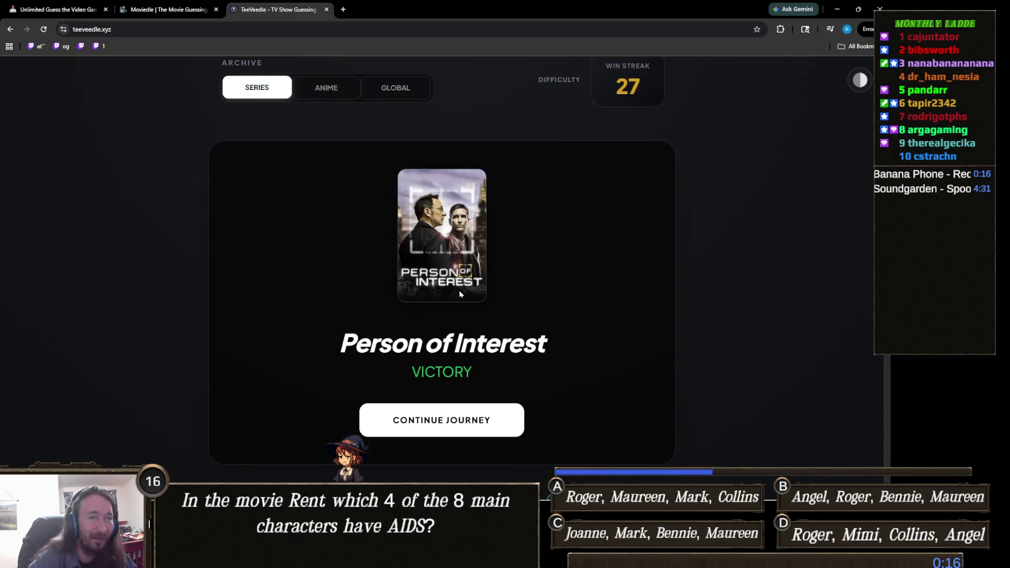
{"action": "scroll", "coordinate": [463, 321], "scroll_direction": "down", "scroll_amount": 1}
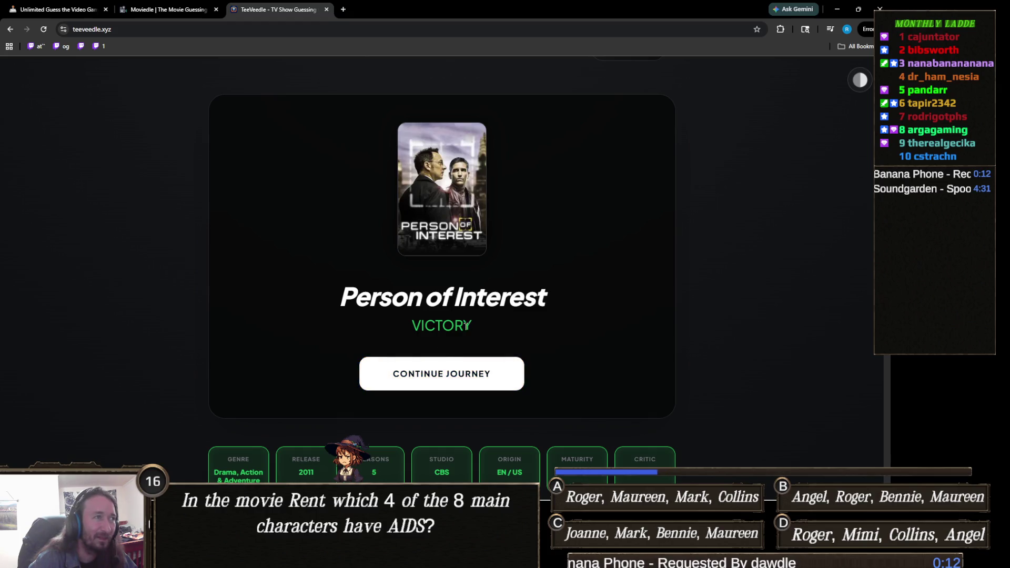
{"action": "left_click", "coordinate": [450, 382]}
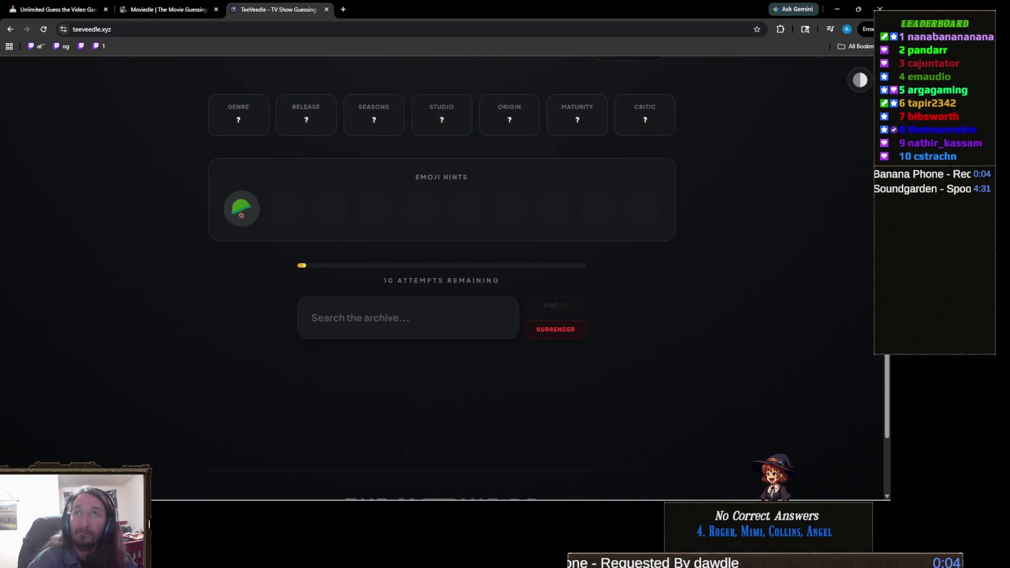
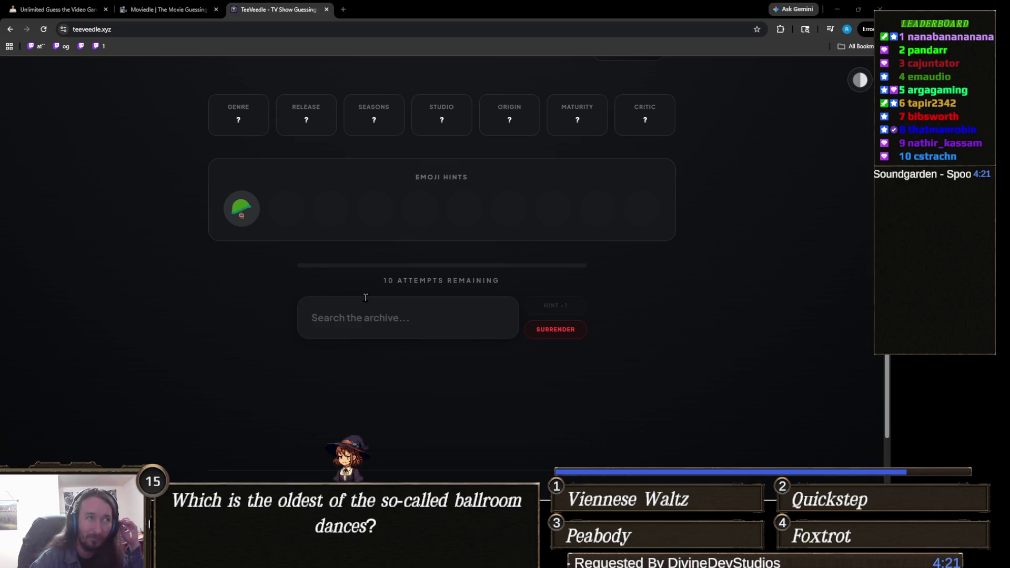
Step: Guess M*A*S*H and then Reacher, narrowing clues to 1973–2021, 1–2 seasons, TV-MA
{"action": "scroll", "coordinate": [401, 303], "scroll_direction": "up", "scroll_amount": 1}
{"action": "scroll", "coordinate": [400, 304], "scroll_direction": "down", "scroll_amount": 1}
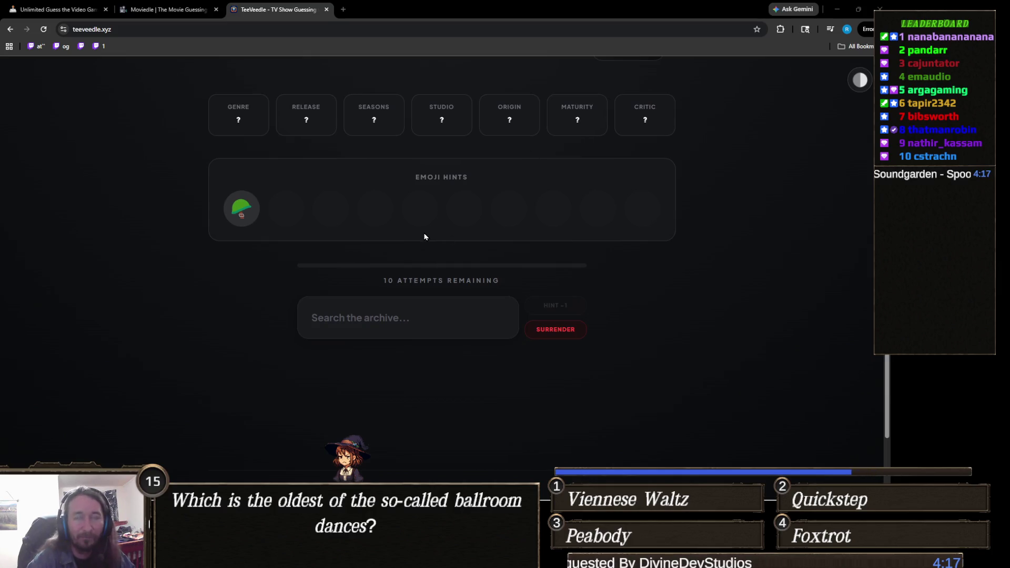
{"action": "left_click", "coordinate": [418, 324]}
{"action": "type", "text": "mash"}
{"action": "left_click", "coordinate": [437, 362]}
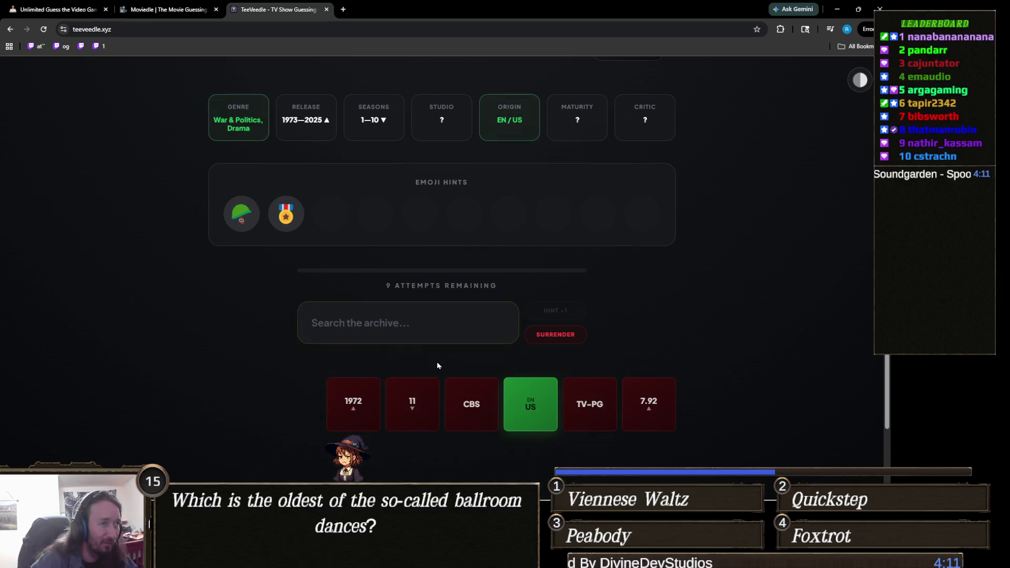
{"action": "left_click", "coordinate": [410, 317]}
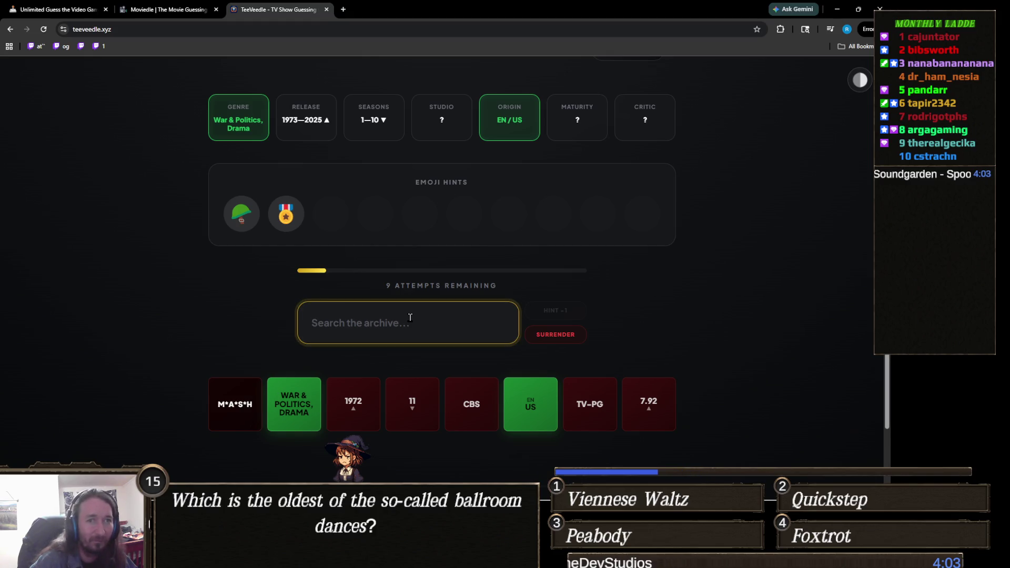
{"action": "type", "text": "reac"}
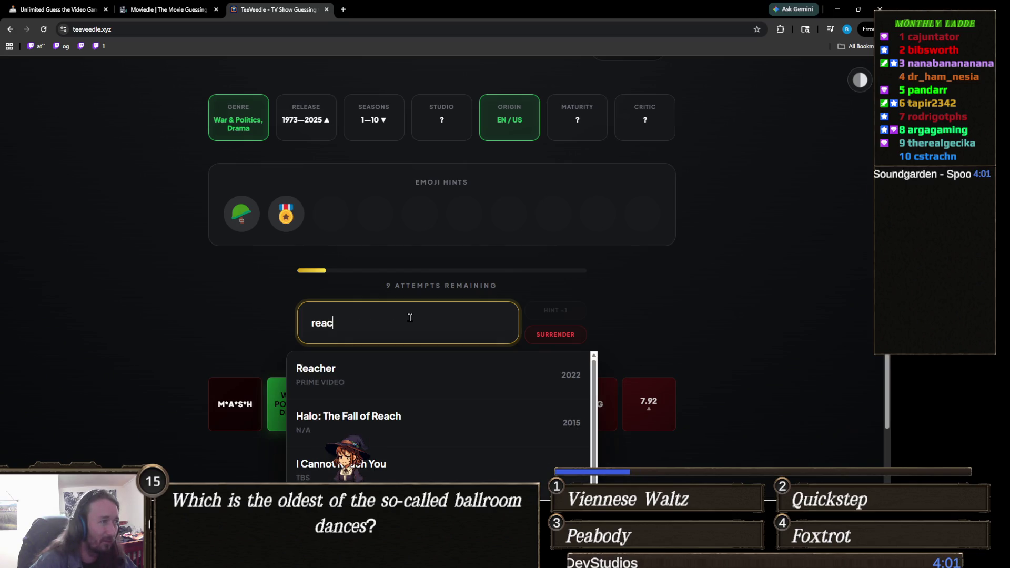
{"action": "left_click", "coordinate": [316, 368]}
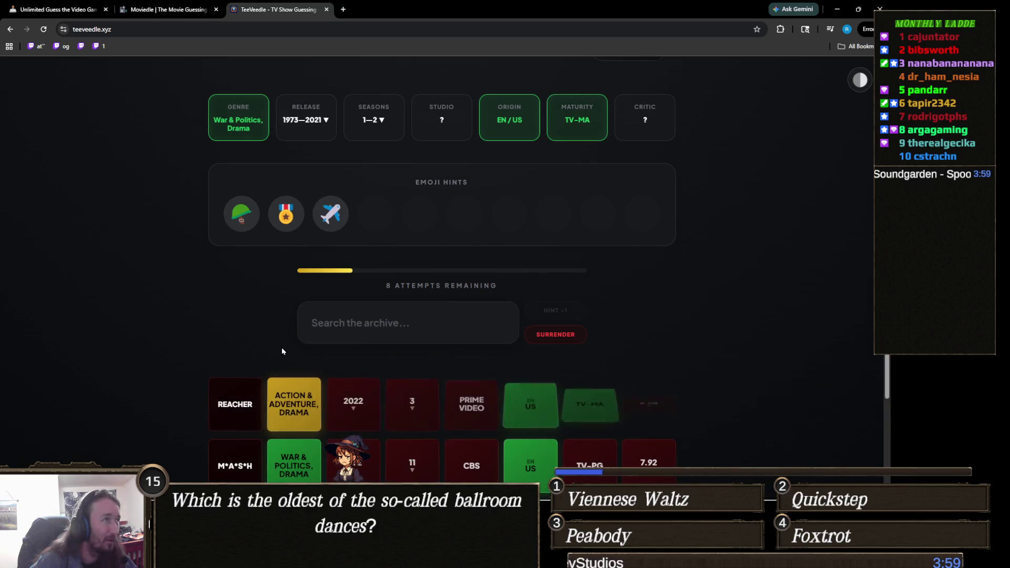
Step: Discard the 'hogan' search and guess Band of Brothers, winning with a streak of 28
{"action": "left_click", "coordinate": [361, 320]}
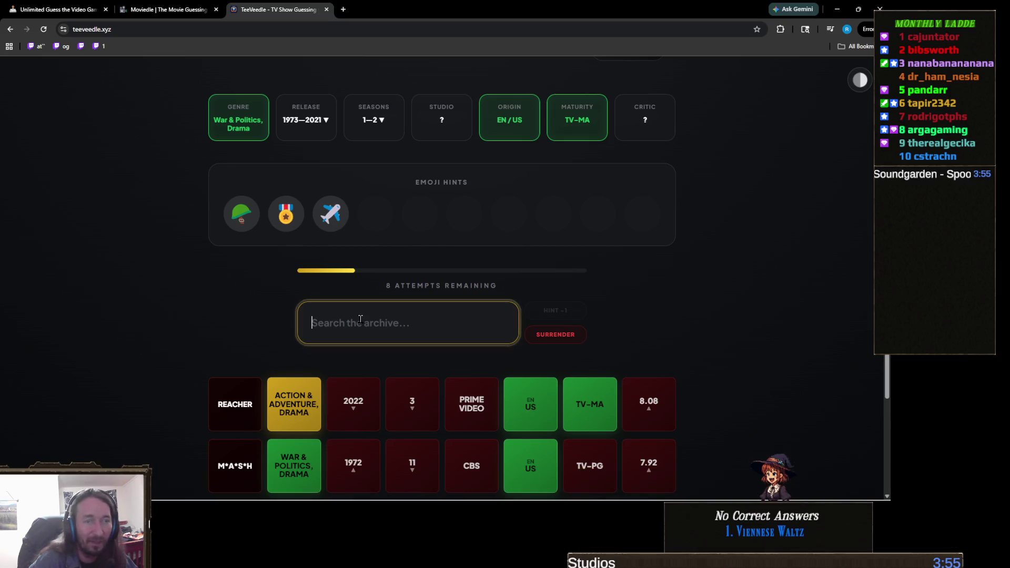
{"action": "type", "text": "hogan"}
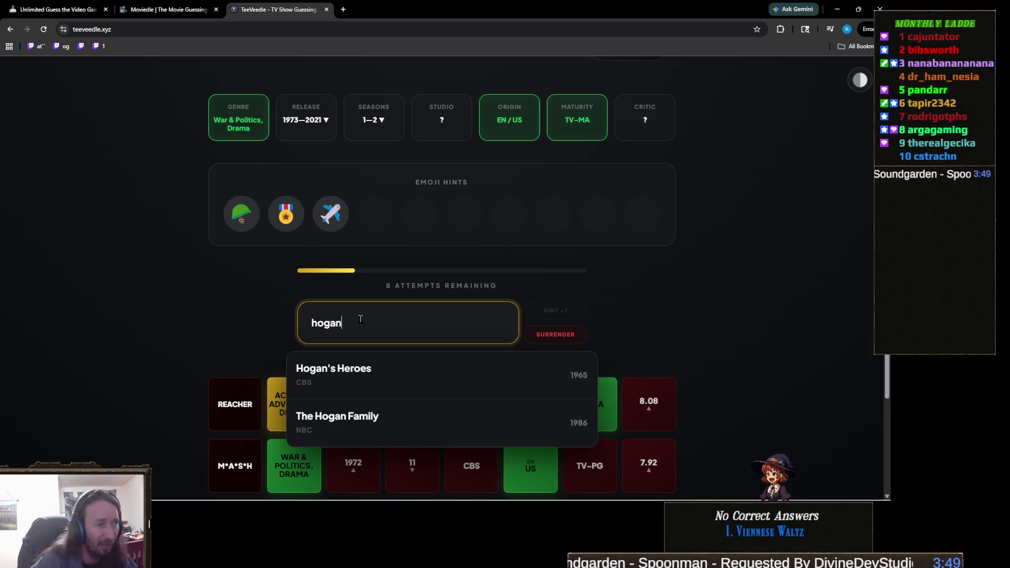
{"action": "key", "text": "ctrl+a"}
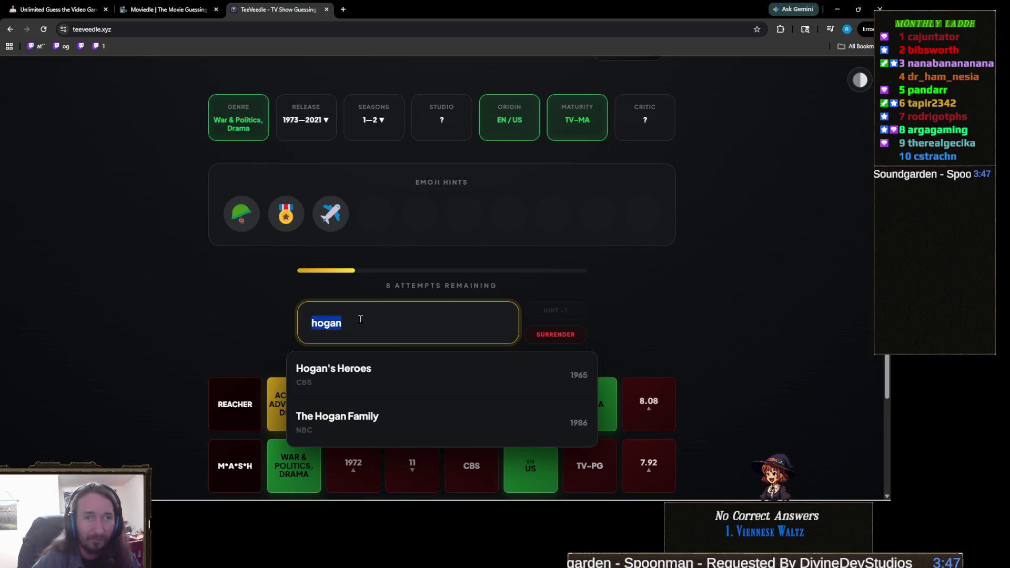
{"action": "key", "text": "BackSpace"}
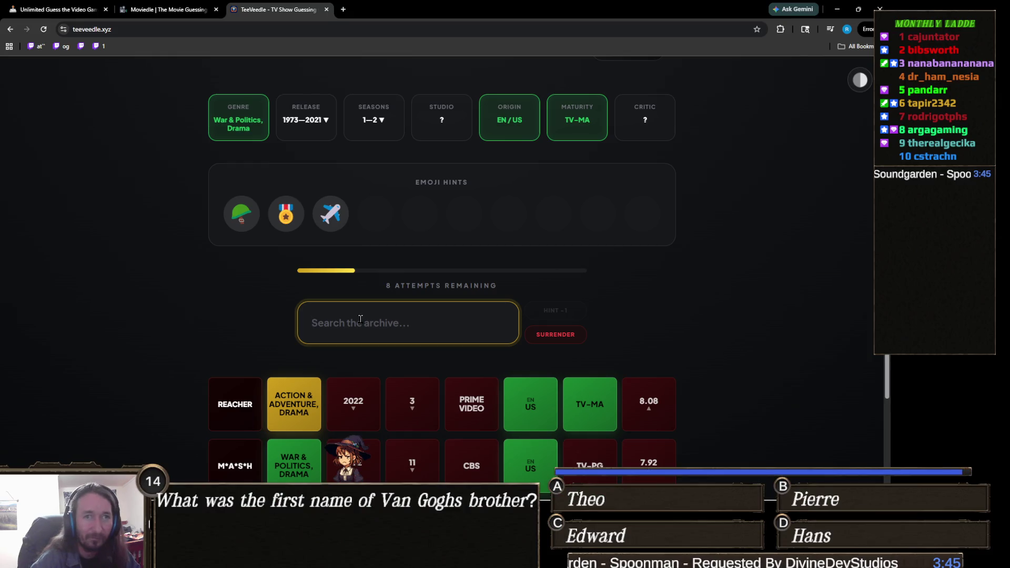
{"action": "type", "text": "ba"}
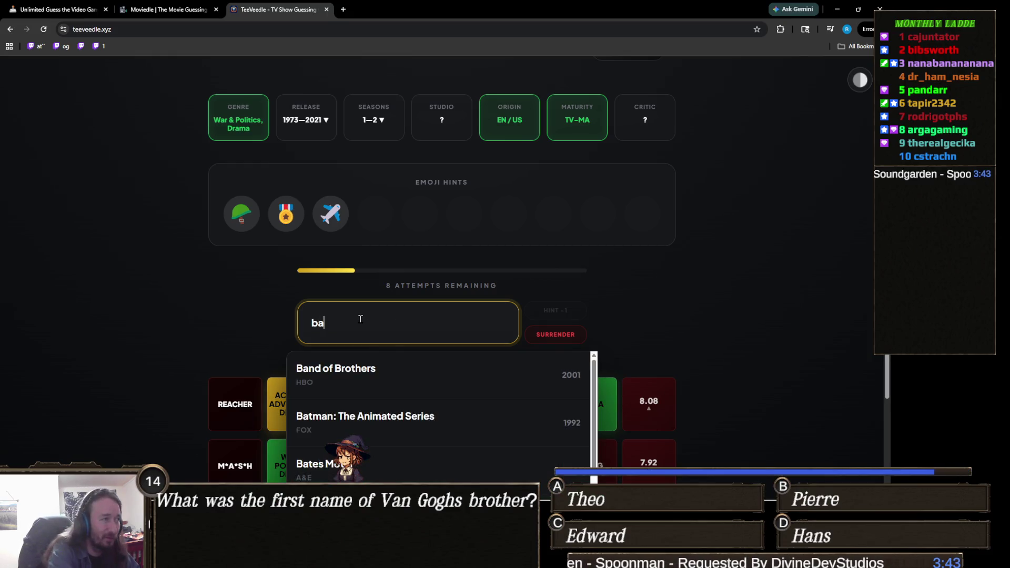
{"action": "type", "text": "nd of"}
{"action": "left_click", "coordinate": [399, 377]}
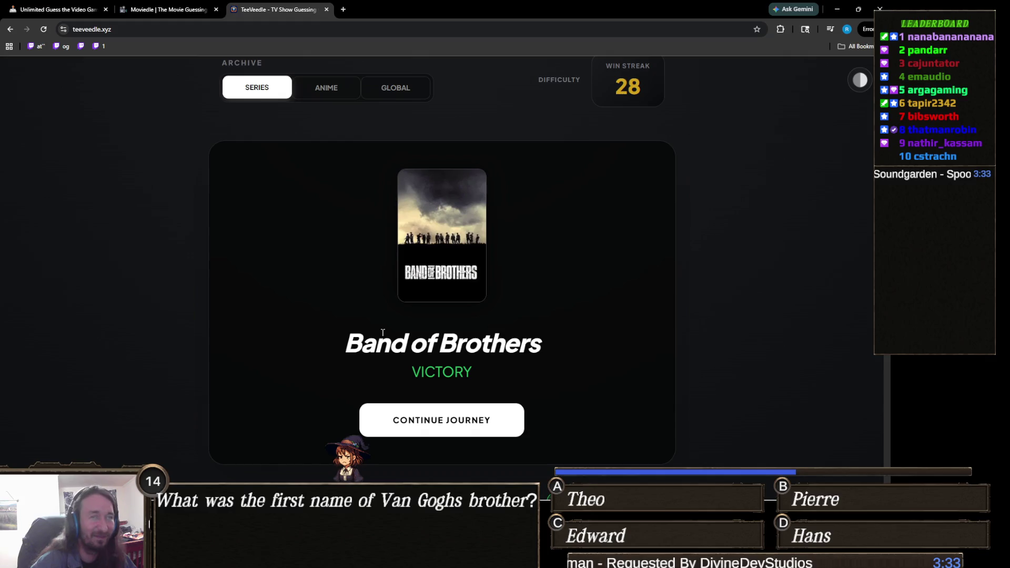
Step: Continue past the victory screen to a fresh puzzle showing one emoji hint and 10 attempts
{"action": "scroll", "coordinate": [382, 332], "scroll_direction": "down", "scroll_amount": 2}
{"action": "scroll", "coordinate": [480, 262], "scroll_direction": "down", "scroll_amount": 2}
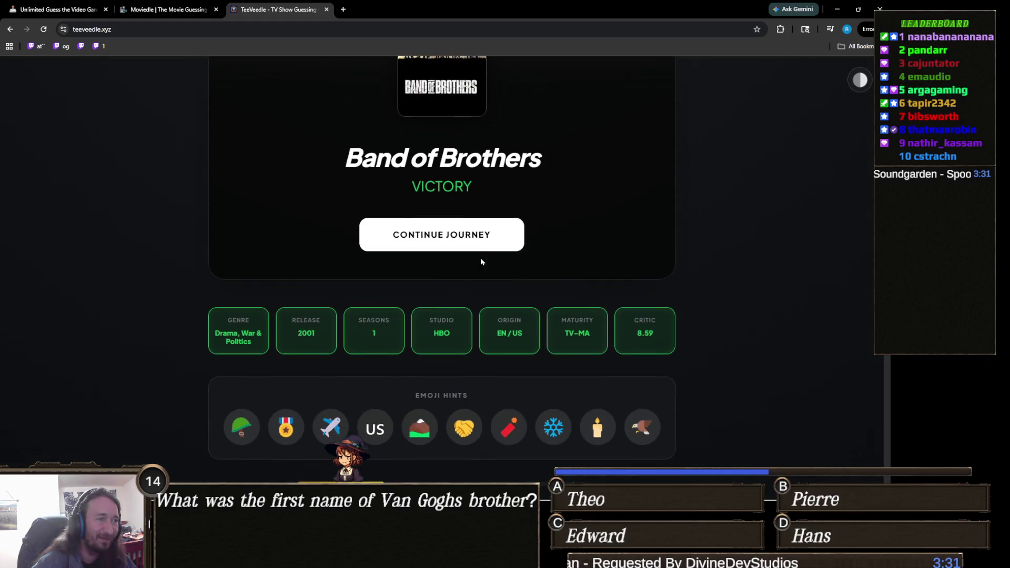
{"action": "left_click", "coordinate": [458, 232]}
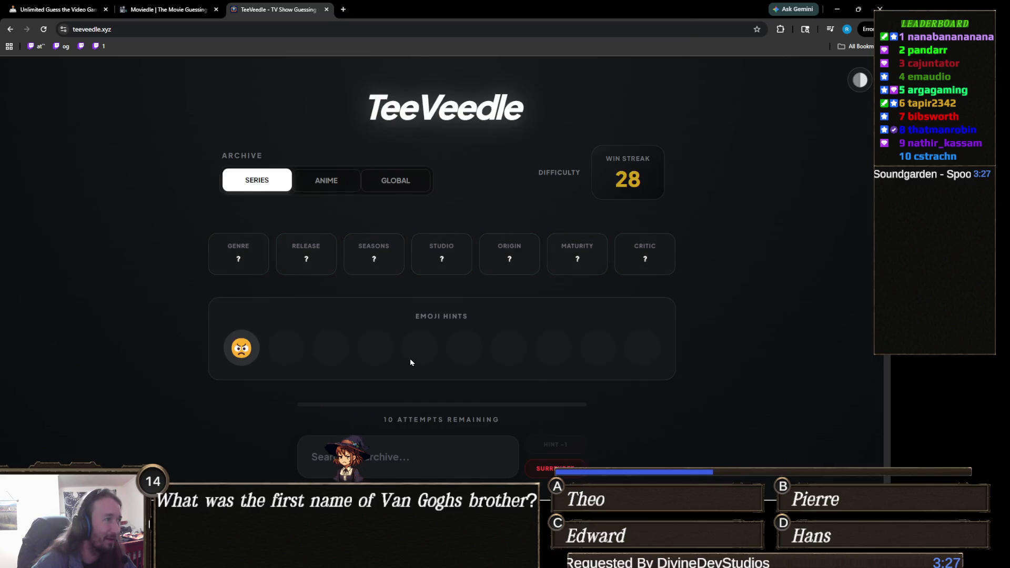
{"action": "scroll", "coordinate": [409, 358], "scroll_direction": "down", "scroll_amount": 2}
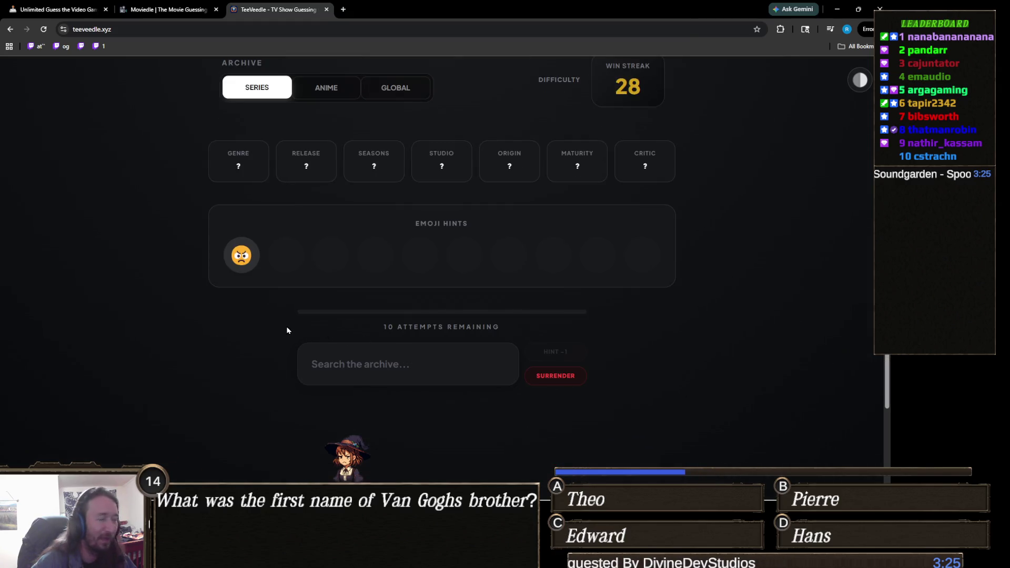
{"action": "key", "text": "ctrl+plus"}
{"action": "key", "text": "ctrl+plus"}
{"action": "key", "text": "ctrl+plus"}
{"action": "scroll", "coordinate": [212, 387], "scroll_direction": "down", "scroll_amount": 2}
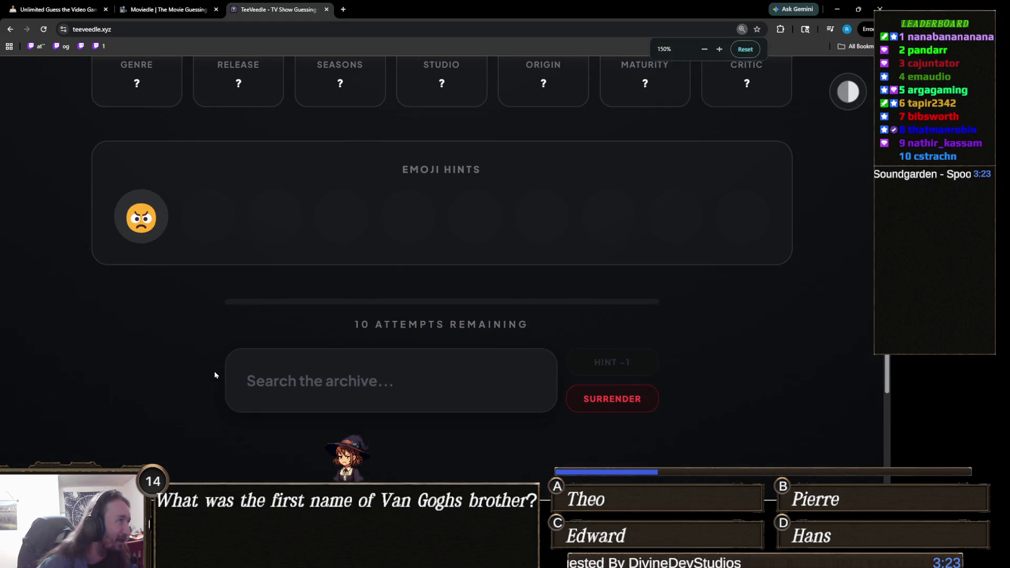
{"action": "key", "text": "ctrl+minus"}
{"action": "key", "text": "ctrl+minus"}
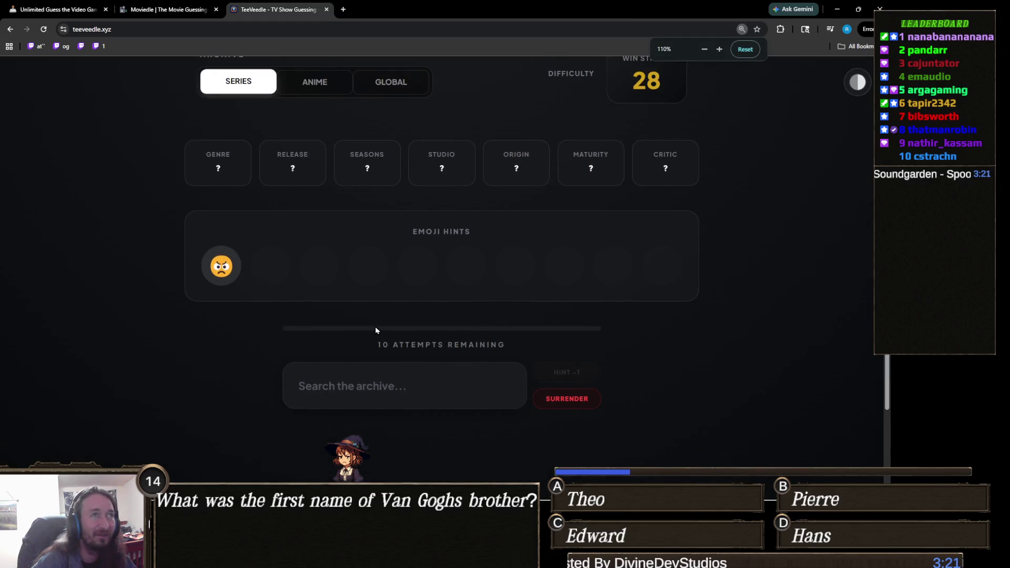
{"action": "key", "text": "ctrl+minus"}
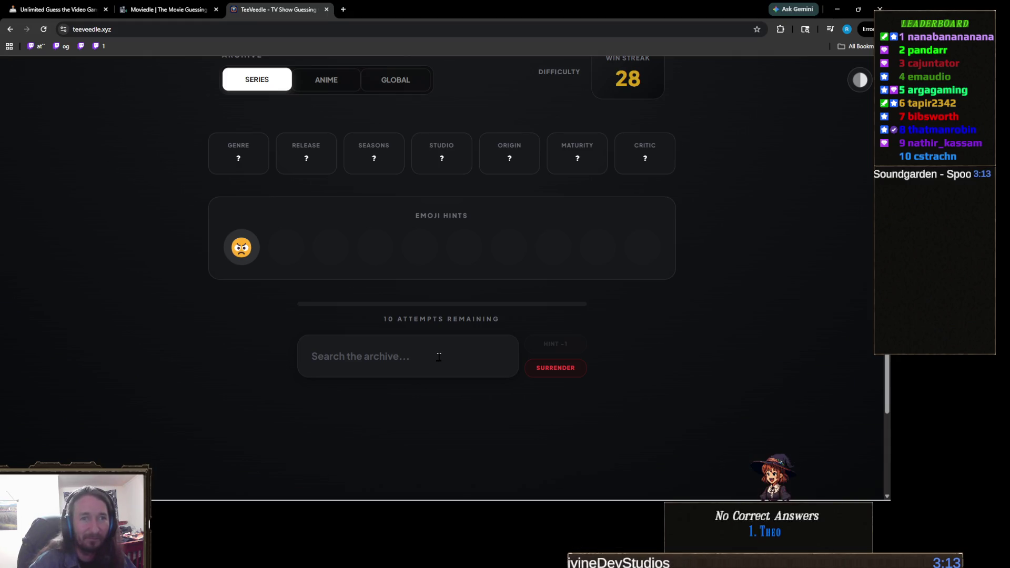
Step: Guess BEEF and Mad Men, narrowing clues to Comedy/Drama, 2008–2022, Netflix, TV-MA
{"action": "left_click", "coordinate": [438, 356]}
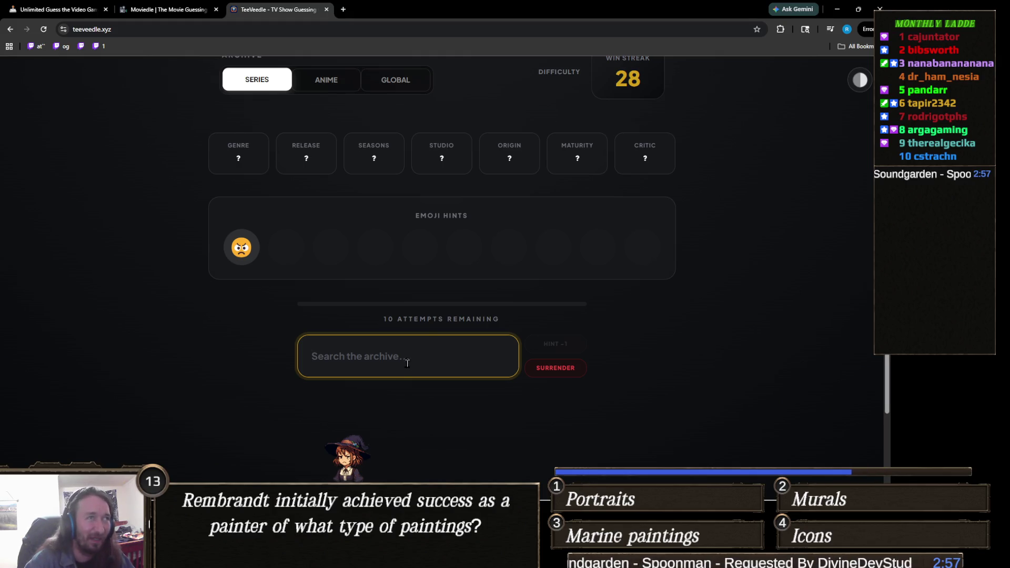
{"action": "type", "text": "beef"}
{"action": "left_click", "coordinate": [371, 400]}
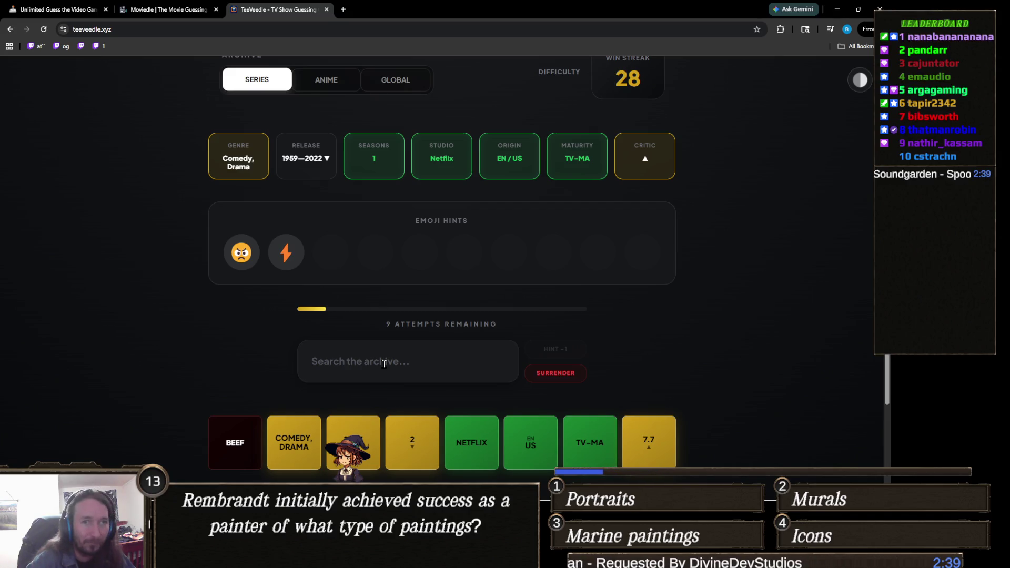
{"action": "left_click", "coordinate": [384, 363]}
{"action": "type", "text": "mad"}
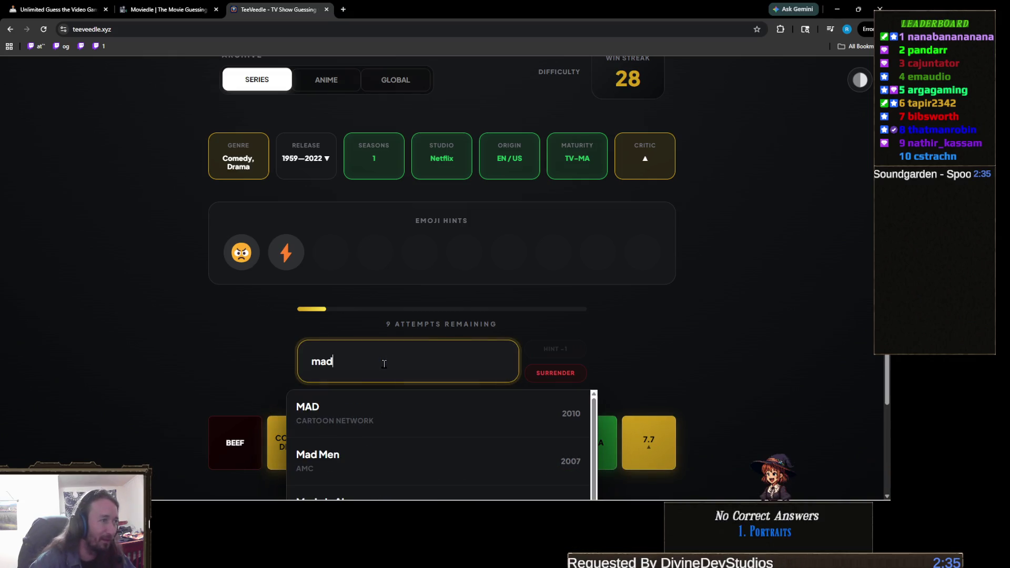
{"action": "type", "text": " m"}
{"action": "left_click", "coordinate": [352, 413]}
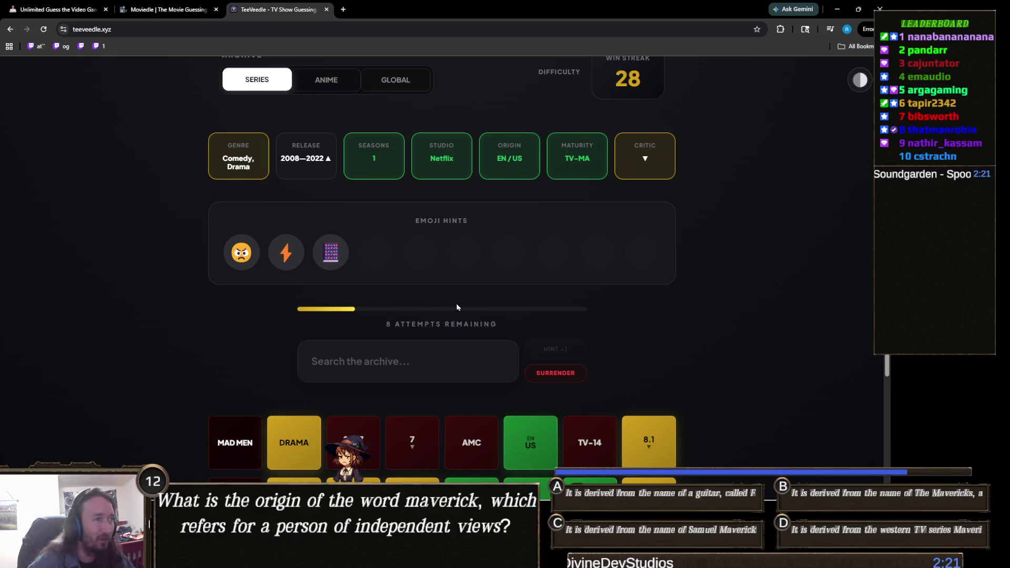
Step: Guess Game of Thrones and then Vice Principals
{"action": "left_click", "coordinate": [342, 360]}
{"action": "type", "text": "ga"}
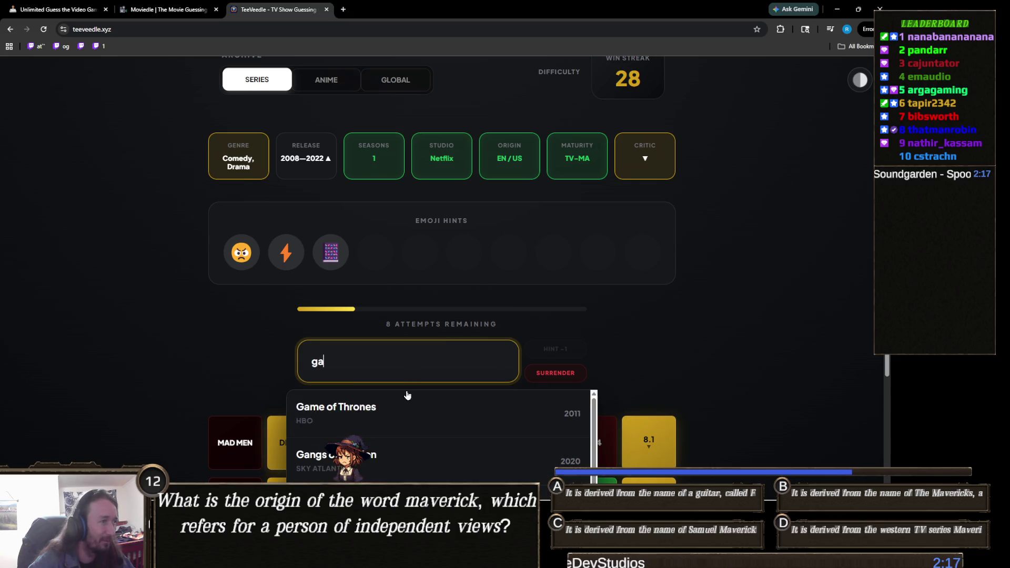
{"action": "left_click", "coordinate": [405, 404]}
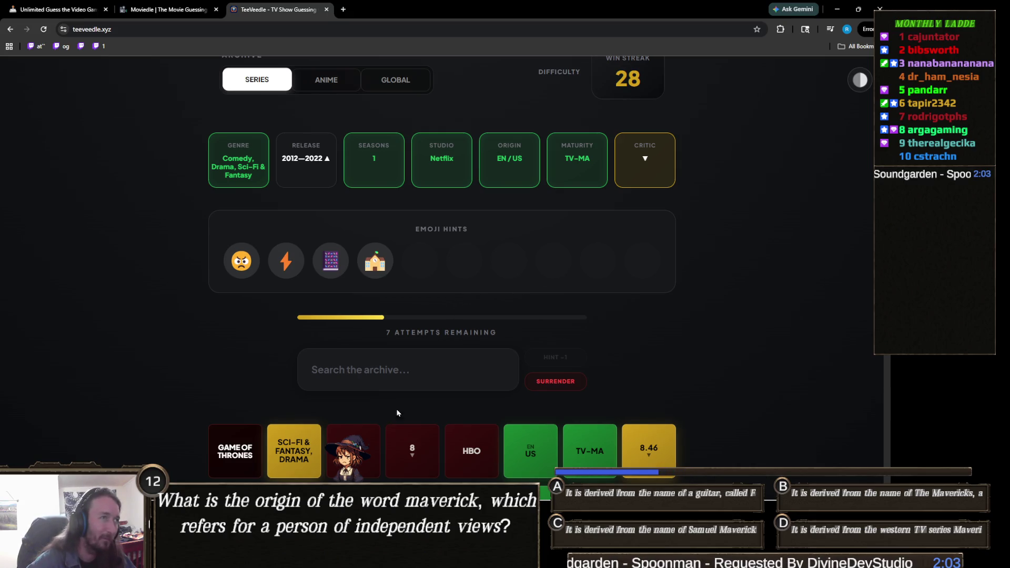
{"action": "left_click", "coordinate": [414, 369]}
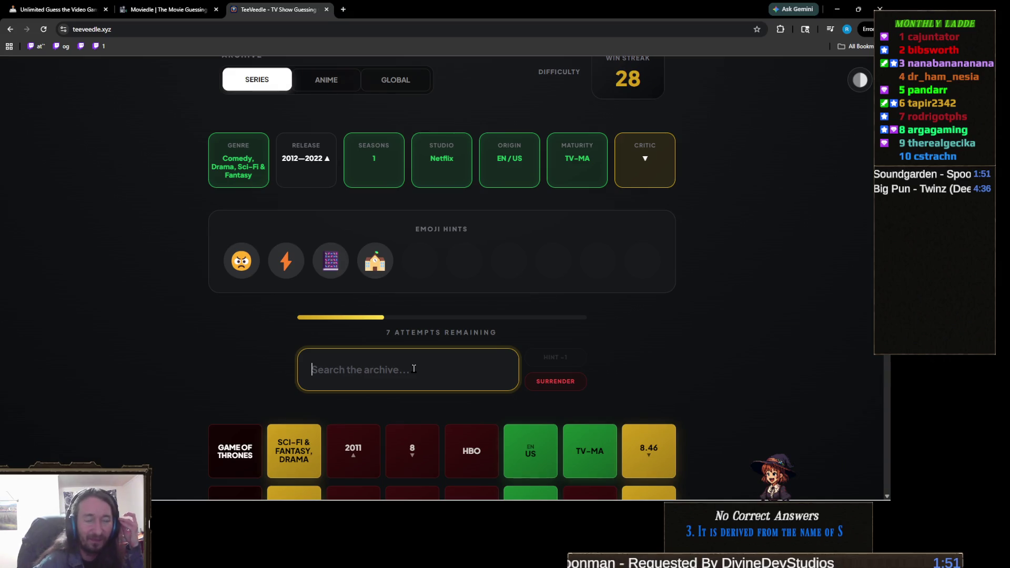
{"action": "type", "text": "prini"}
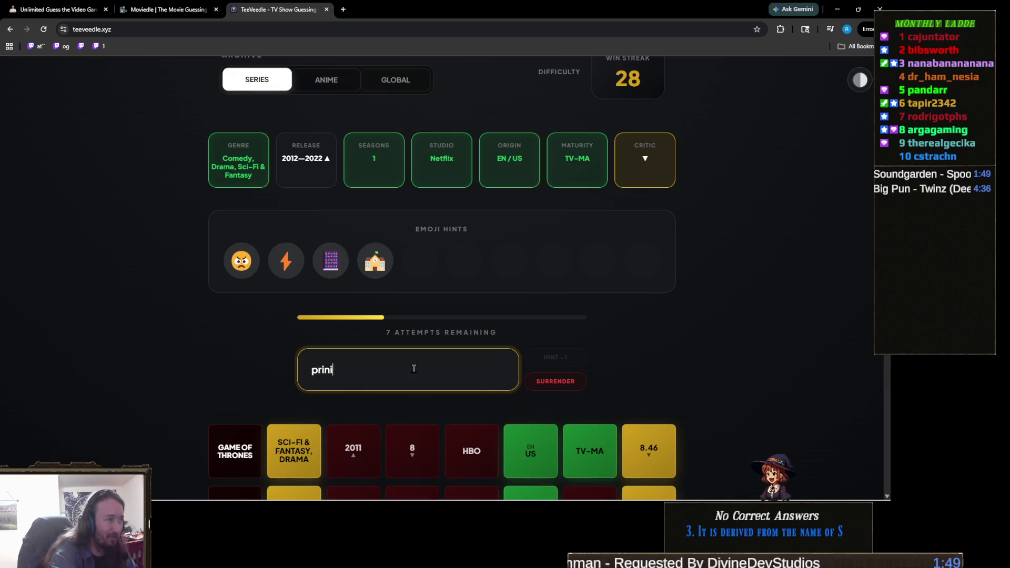
{"action": "key", "text": "BackSpace"}
{"action": "type", "text": "ci"}
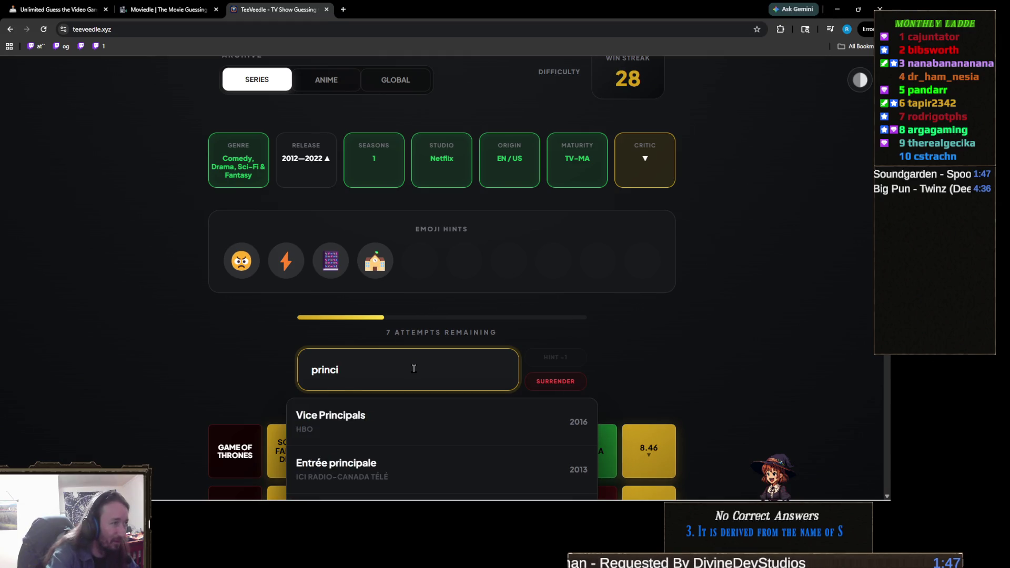
{"action": "scroll", "coordinate": [413, 358], "scroll_direction": "down", "scroll_amount": 3}
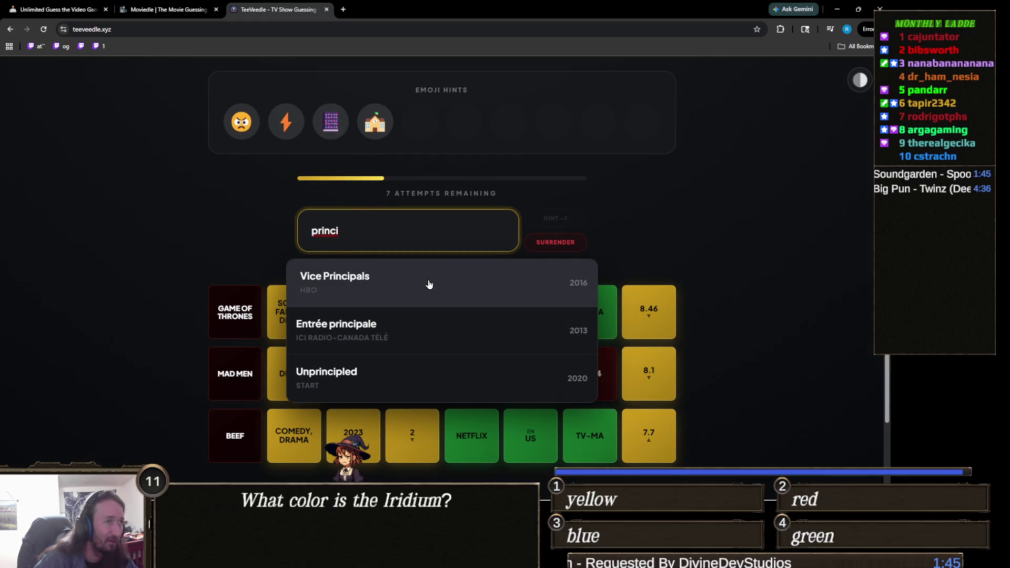
{"action": "left_click", "coordinate": [429, 285]}
{"action": "scroll", "coordinate": [433, 326], "scroll_direction": "up", "scroll_amount": 3}
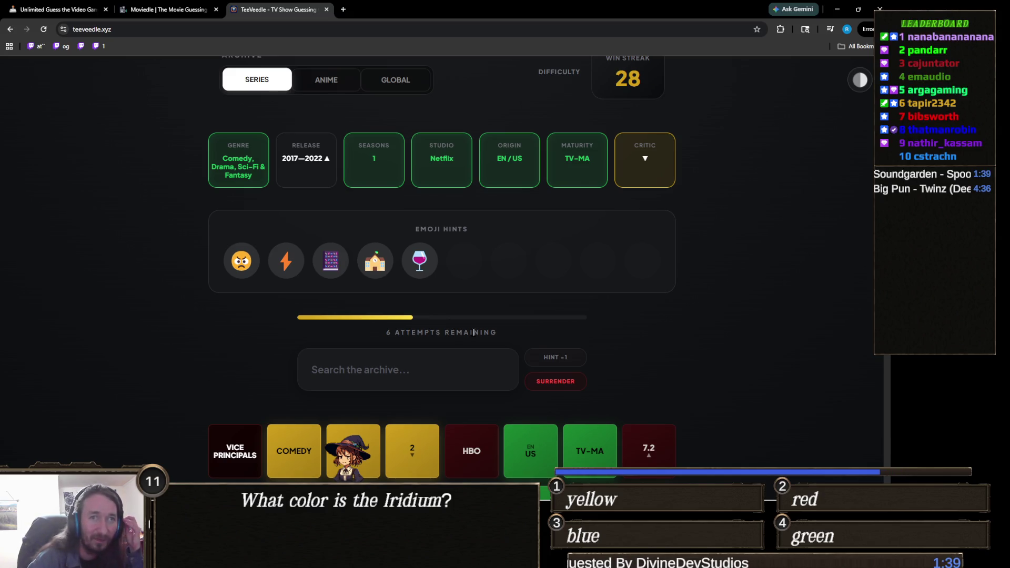
Step: Guess A Series of Unfortunate Events and reveal the show description hint, leaving 4 attempts
{"action": "left_click", "coordinate": [414, 382]}
{"action": "type", "text": "series"}
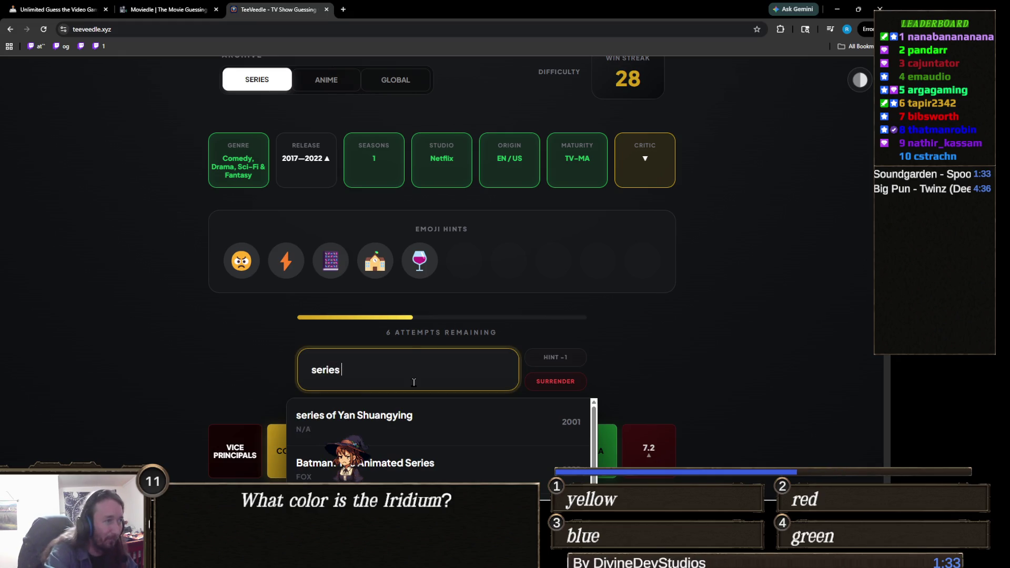
{"action": "type", "text": " of"}
{"action": "scroll", "coordinate": [205, 379], "scroll_direction": "up", "scroll_amount": 2}
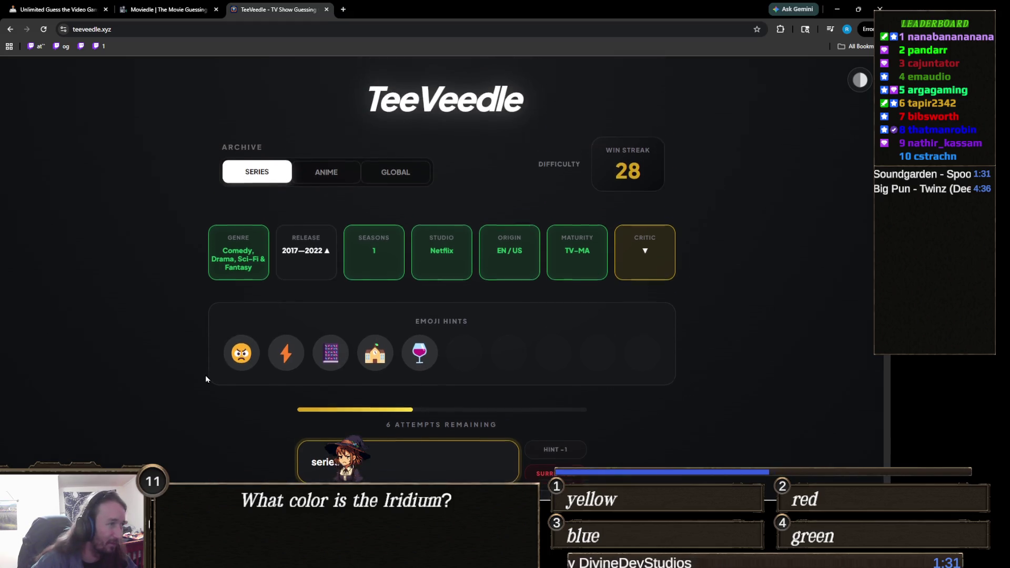
{"action": "scroll", "coordinate": [221, 357], "scroll_direction": "down", "scroll_amount": 4}
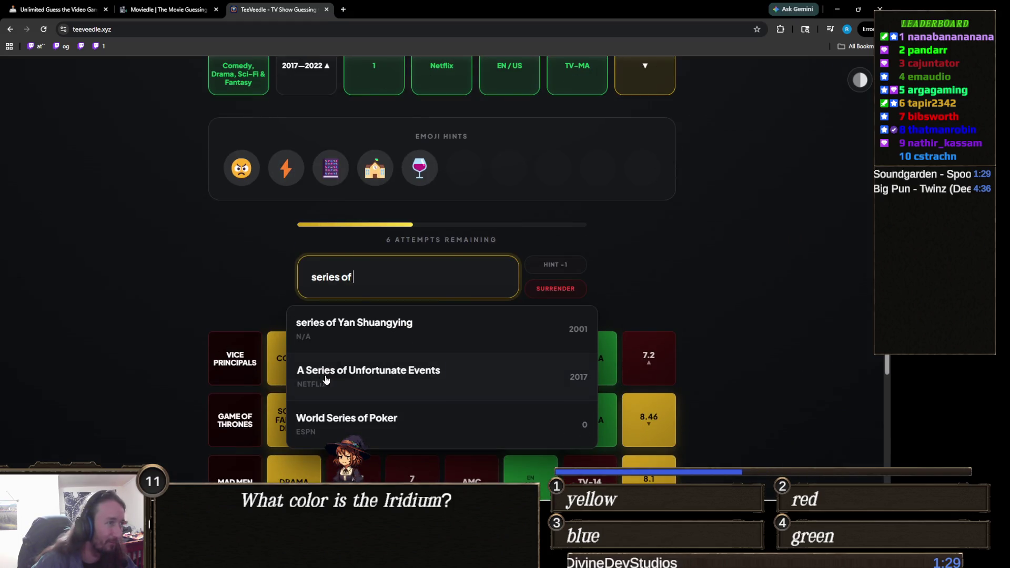
{"action": "scroll", "coordinate": [368, 370], "scroll_direction": "up", "scroll_amount": 3}
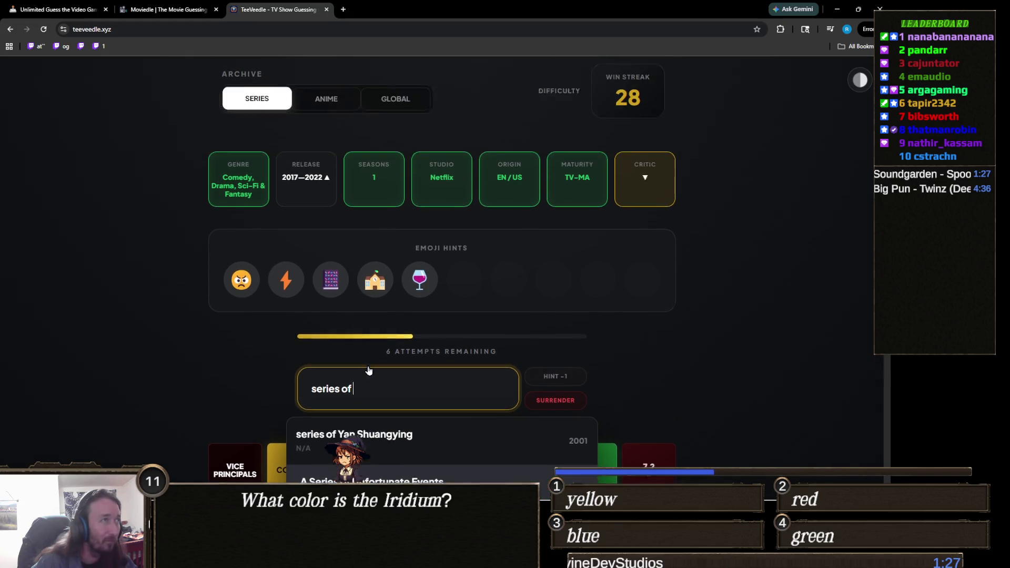
{"action": "scroll", "coordinate": [368, 370], "scroll_direction": "down", "scroll_amount": 3}
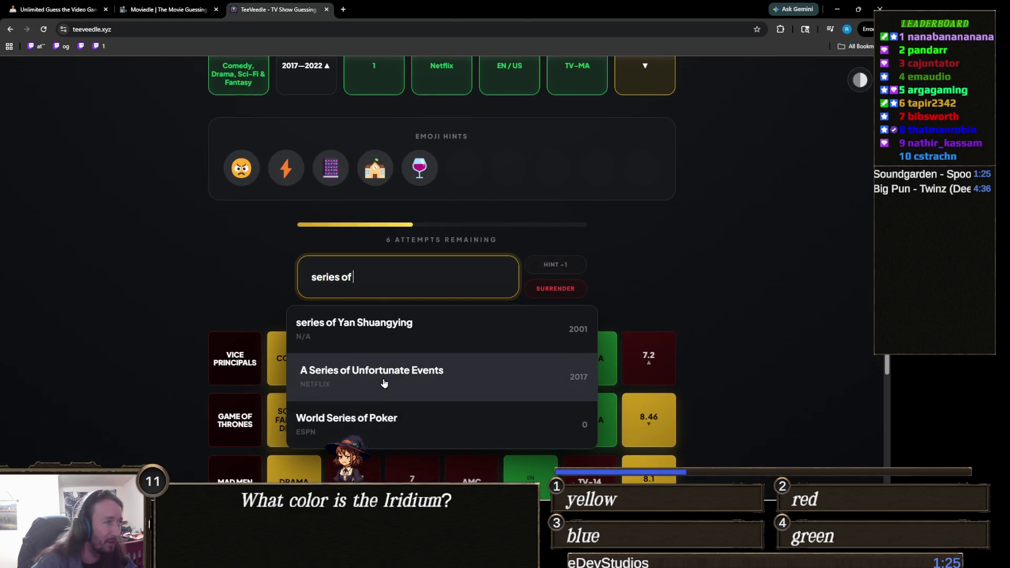
{"action": "left_click", "coordinate": [383, 388]}
{"action": "left_click", "coordinate": [552, 265]}
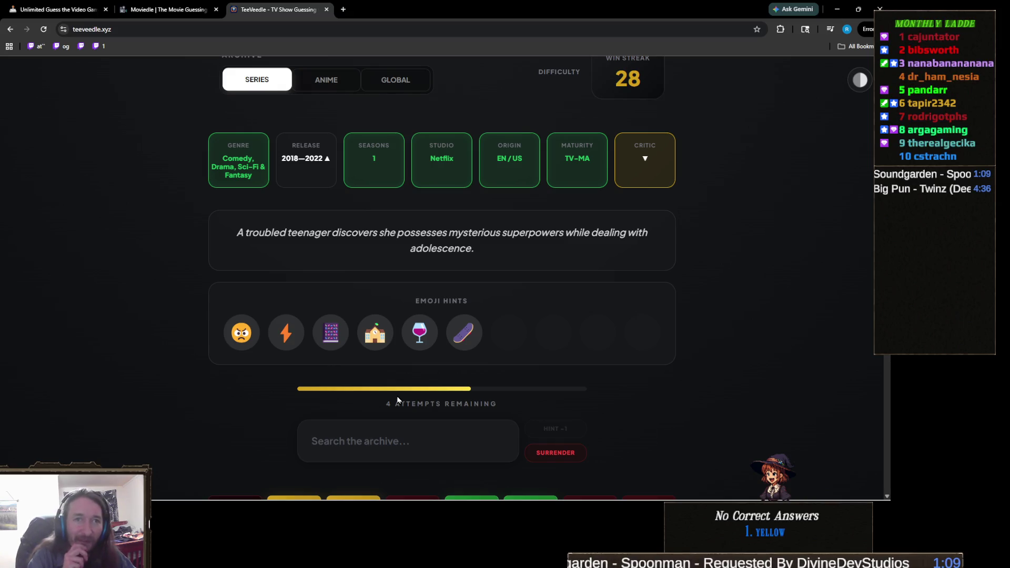
{"action": "left_click", "coordinate": [434, 434]}
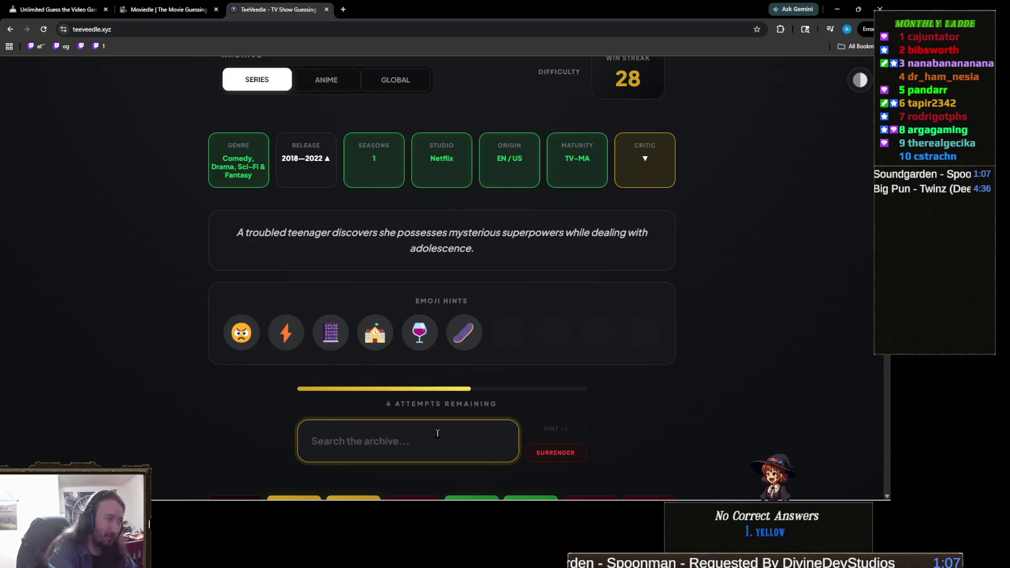
Step: Guess I Am Not Okay with This correctly, reaching a 29 win streak
{"action": "type", "text": "I am not"}
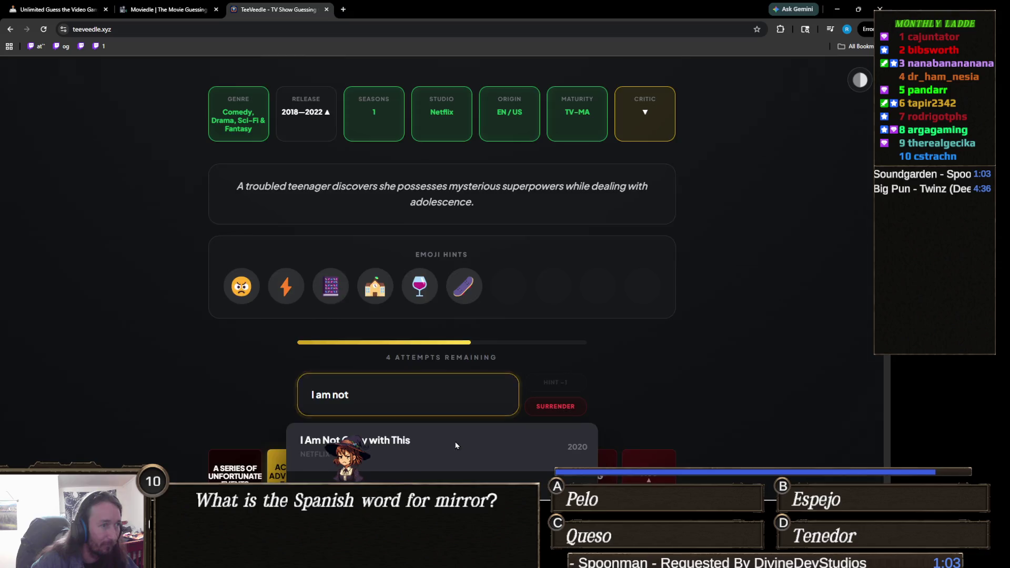
{"action": "left_click", "coordinate": [457, 444]}
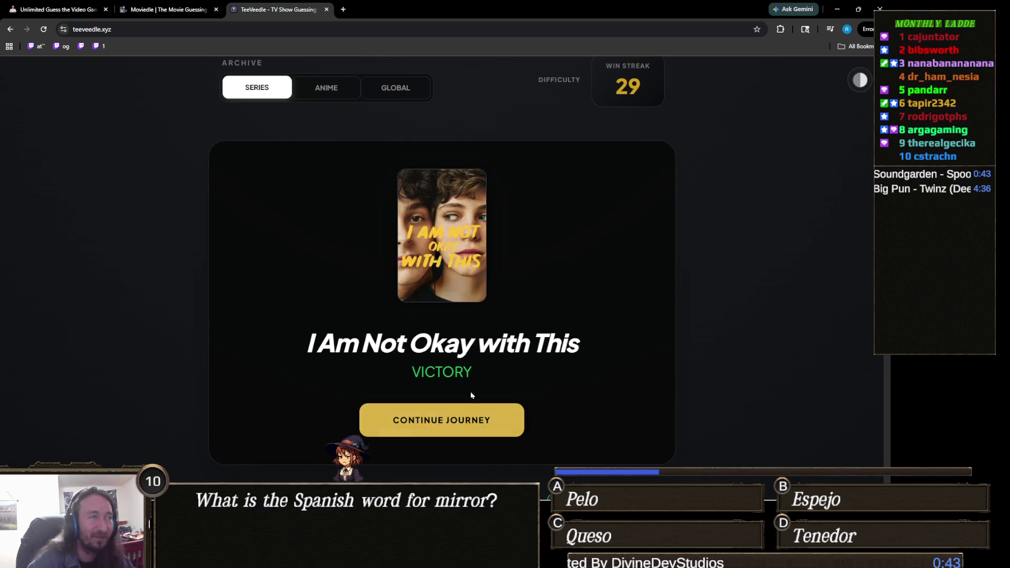
{"action": "scroll", "coordinate": [493, 368], "scroll_direction": "down", "scroll_amount": 2}
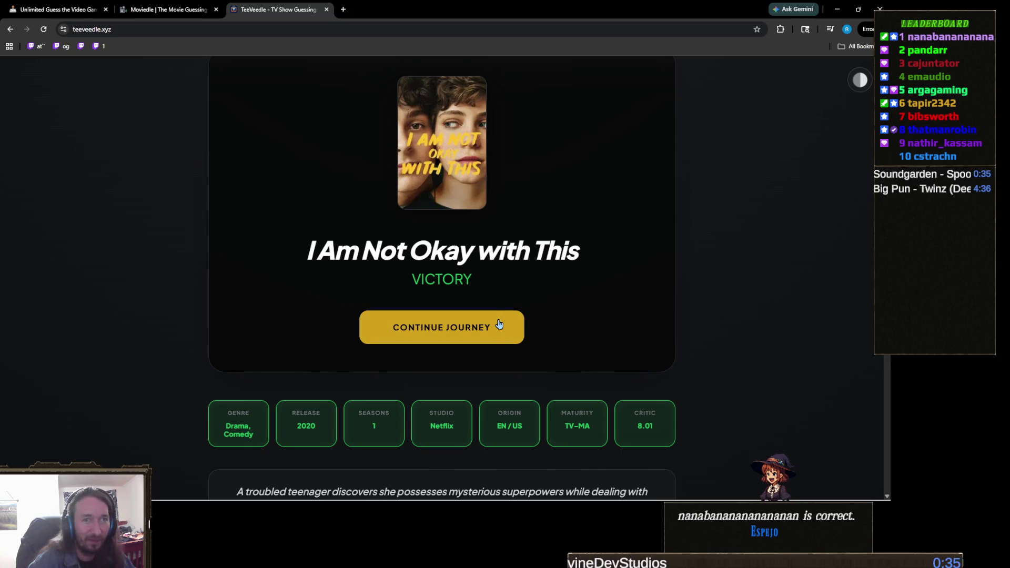
{"action": "left_click", "coordinate": [498, 325]}
Step: Guess The White Lotus as the first try in the new round
{"action": "scroll", "coordinate": [567, 339], "scroll_direction": "down", "scroll_amount": 2}
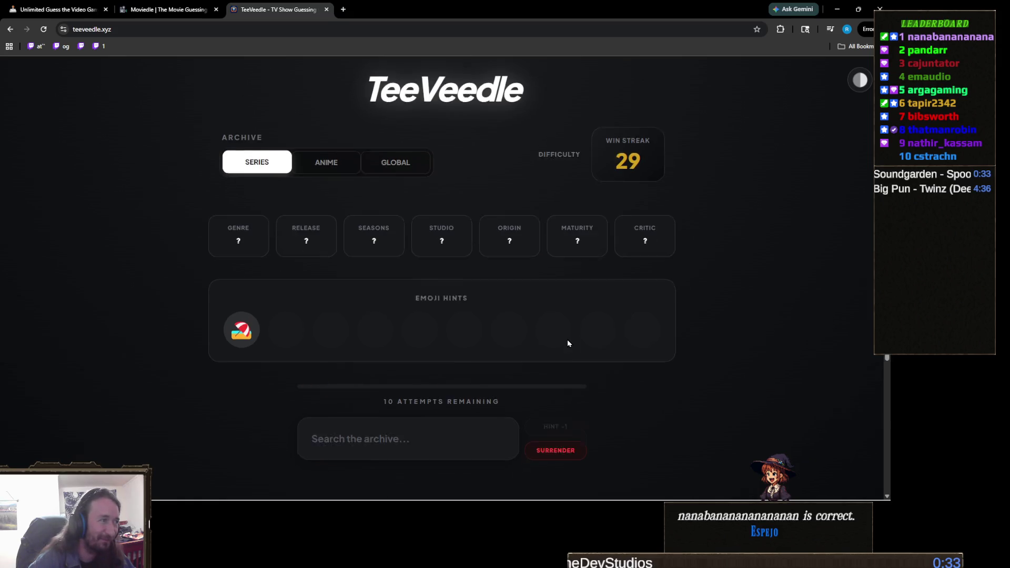
{"action": "left_click", "coordinate": [423, 363]}
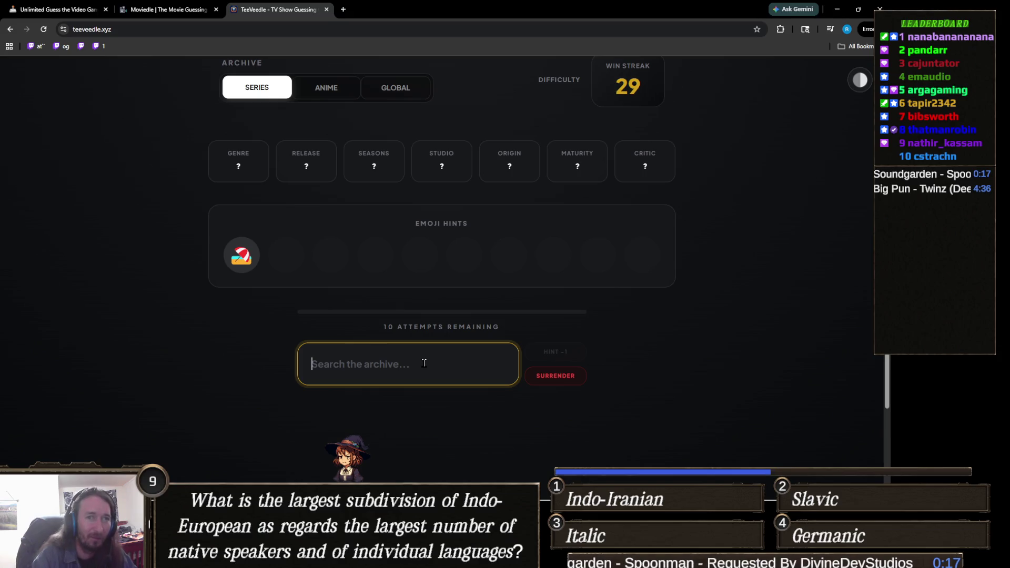
{"action": "type", "text": "the"}
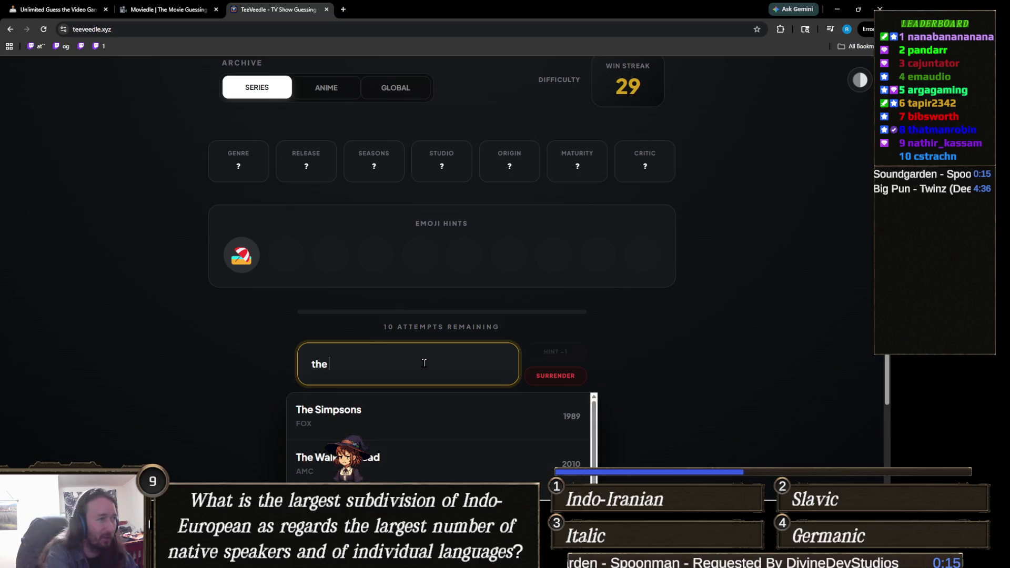
{"action": "type", "text": " white"}
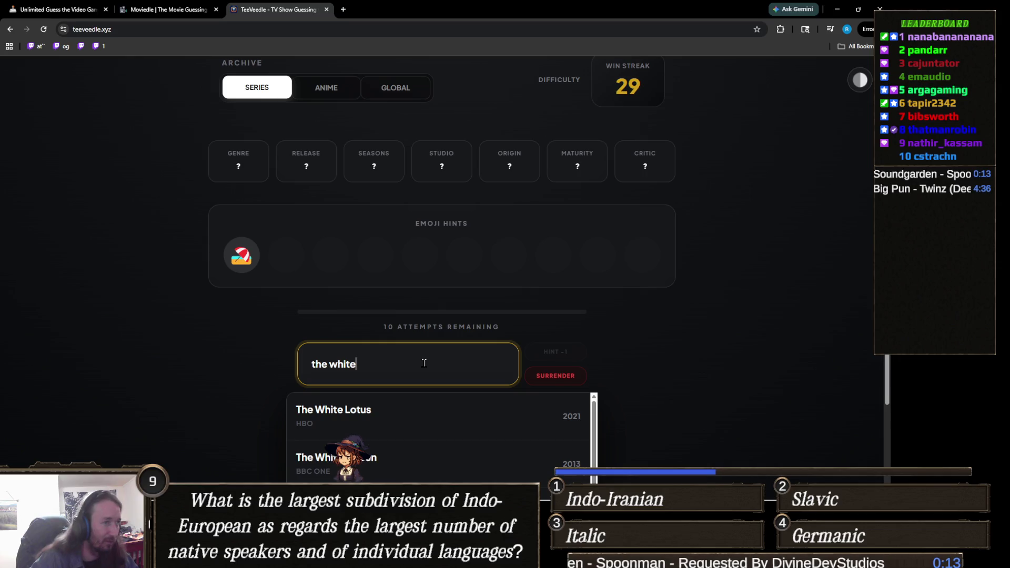
{"action": "left_click", "coordinate": [468, 420]}
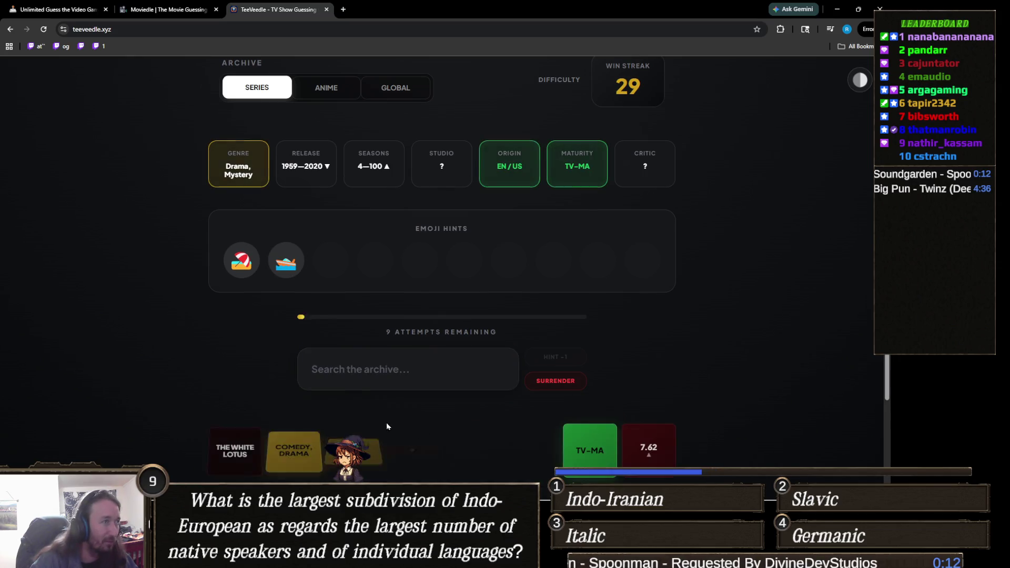
Step: Guess Baywatch, narrowing clues to 1990–2020, 4–10 seasons, TV-MA, and close the video tab
{"action": "left_click", "coordinate": [380, 366]}
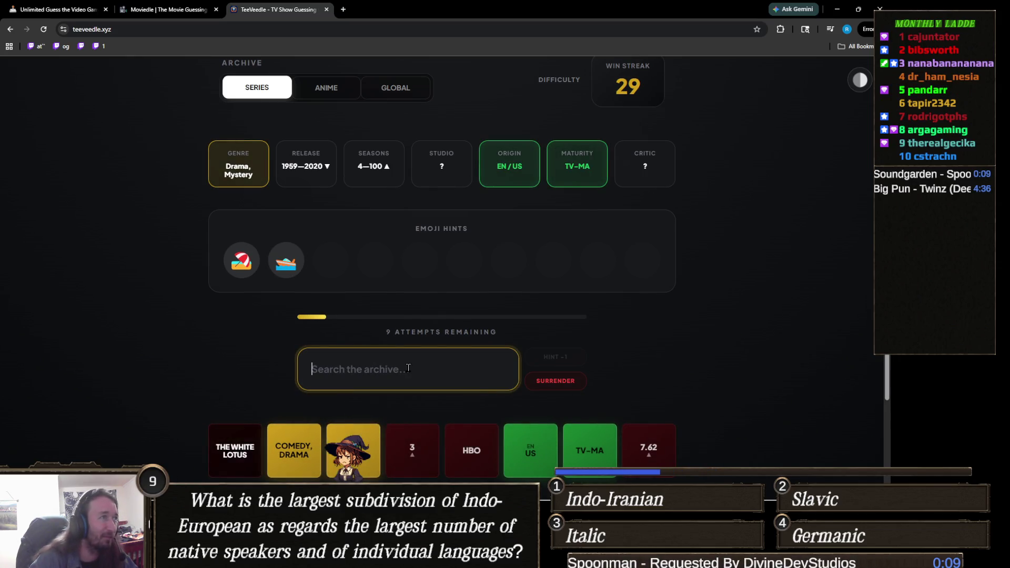
{"action": "type", "text": "bayt"}
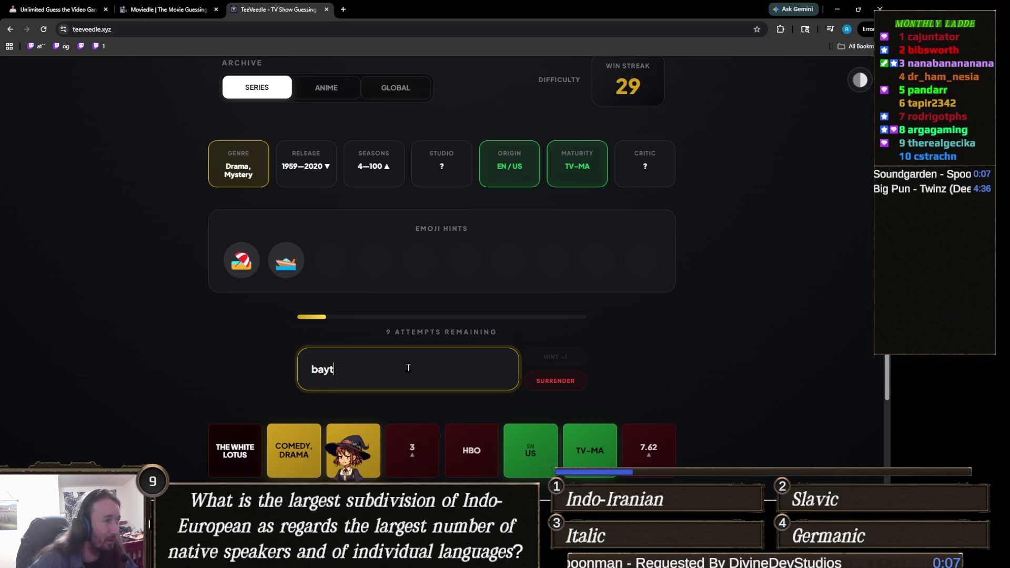
{"action": "key", "text": "BackSpace"}
{"action": "type", "text": "w"}
{"action": "left_click", "coordinate": [412, 411]}
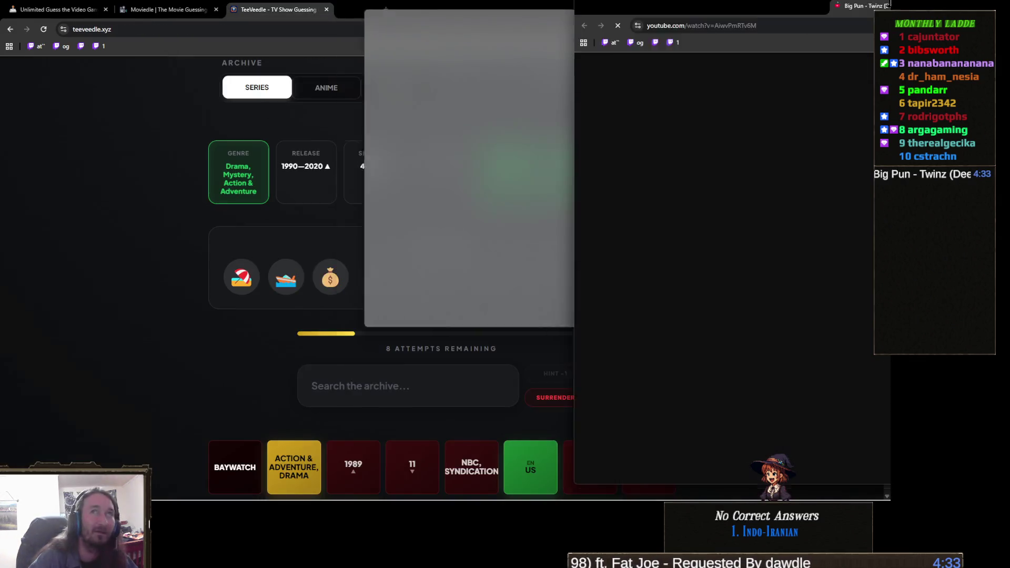
{"action": "key", "text": "ctrl+w"}
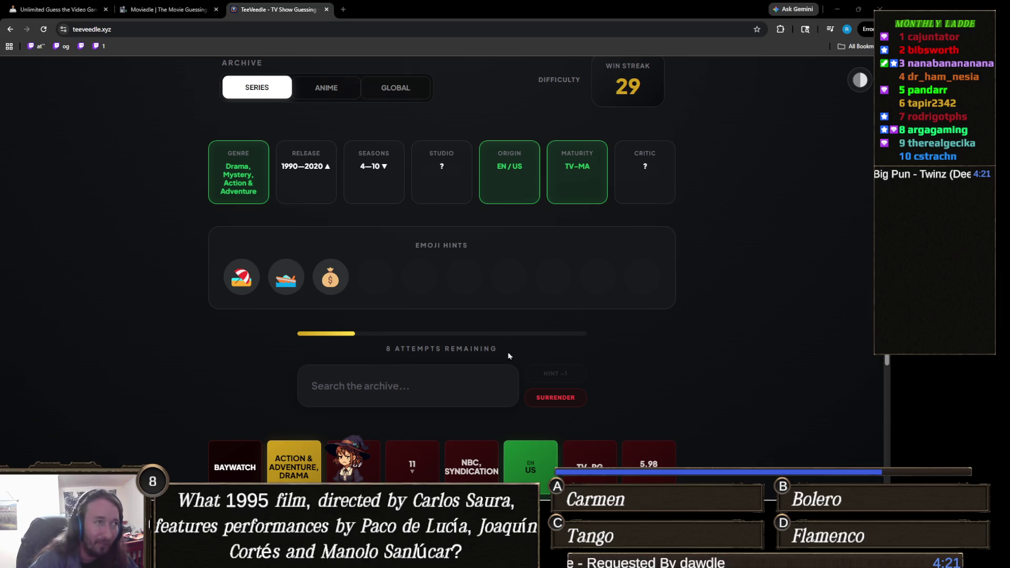
{"action": "left_click", "coordinate": [434, 380]}
Step: Guess Outer Banks correctly, bringing up the victory screen with a 30 win streak
{"action": "type", "text": "outer b"}
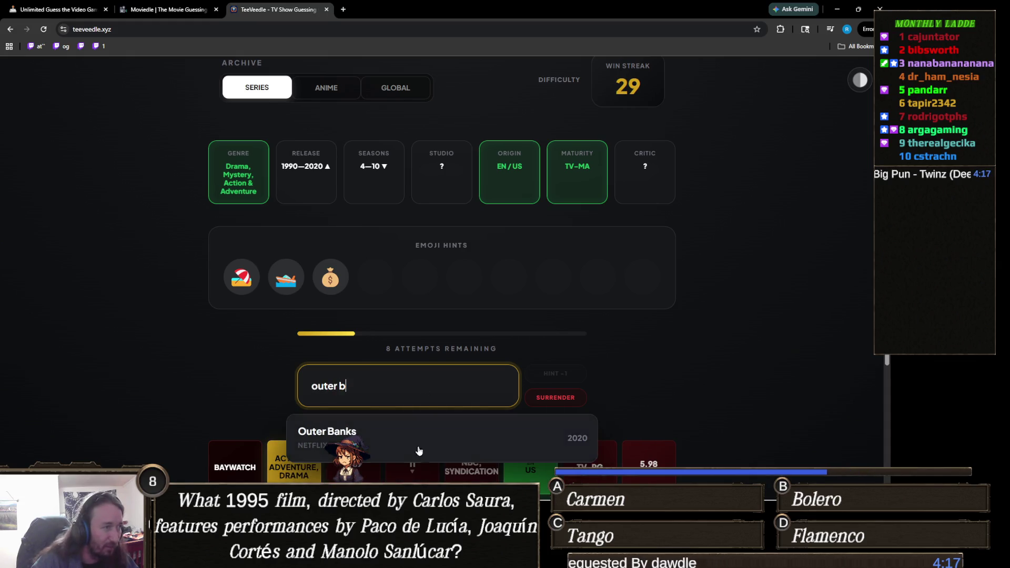
{"action": "left_click", "coordinate": [419, 450]}
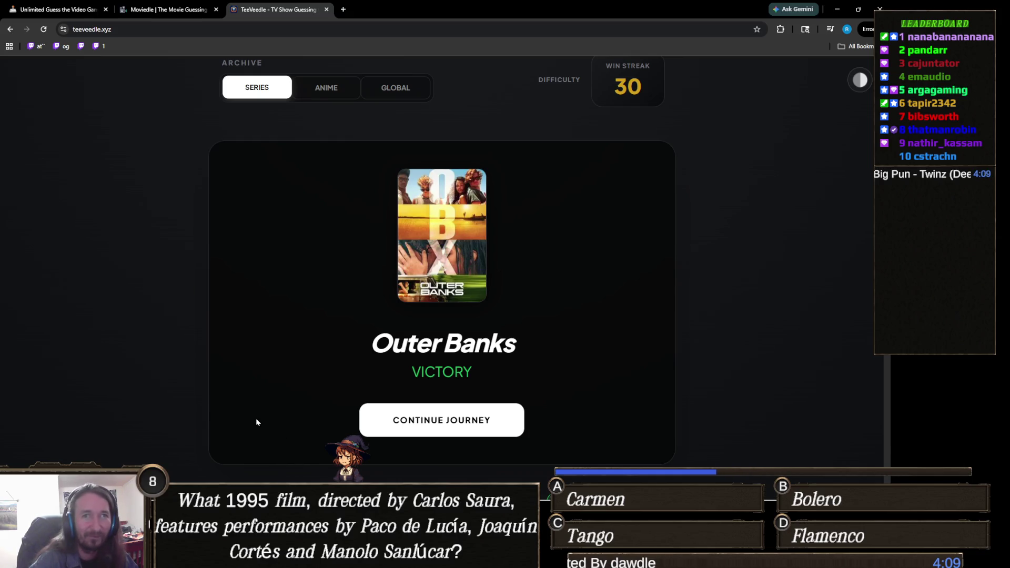
{"action": "scroll", "coordinate": [198, 441], "scroll_direction": "down", "scroll_amount": 4}
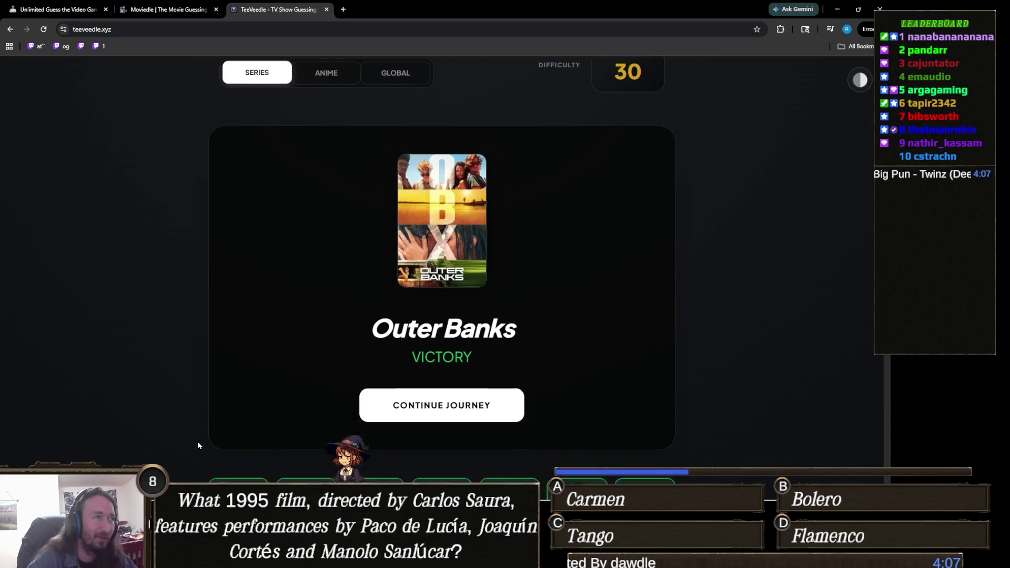
{"action": "scroll", "coordinate": [326, 436], "scroll_direction": "up", "scroll_amount": 4}
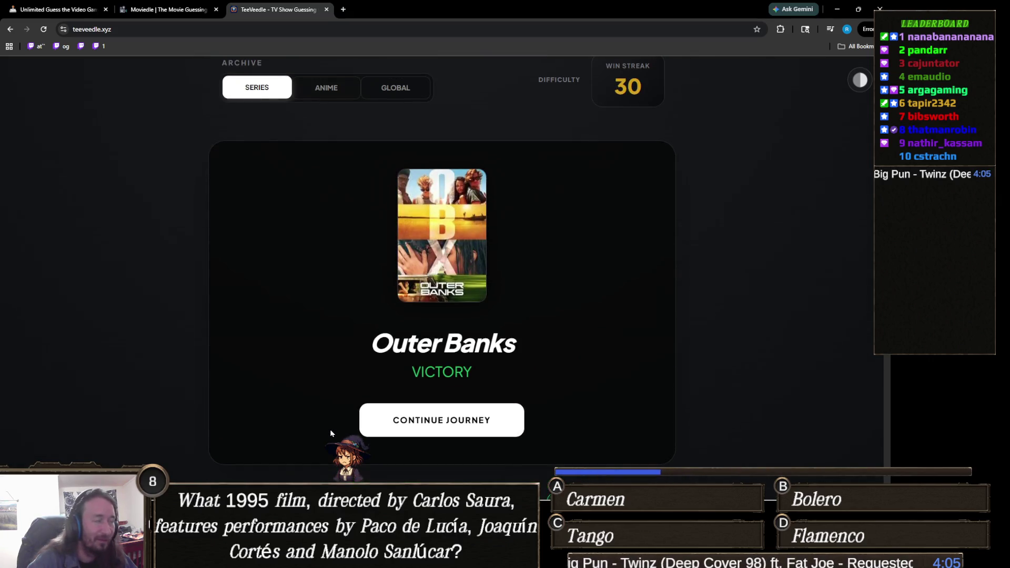
{"action": "scroll", "coordinate": [330, 428], "scroll_direction": "down", "scroll_amount": 3}
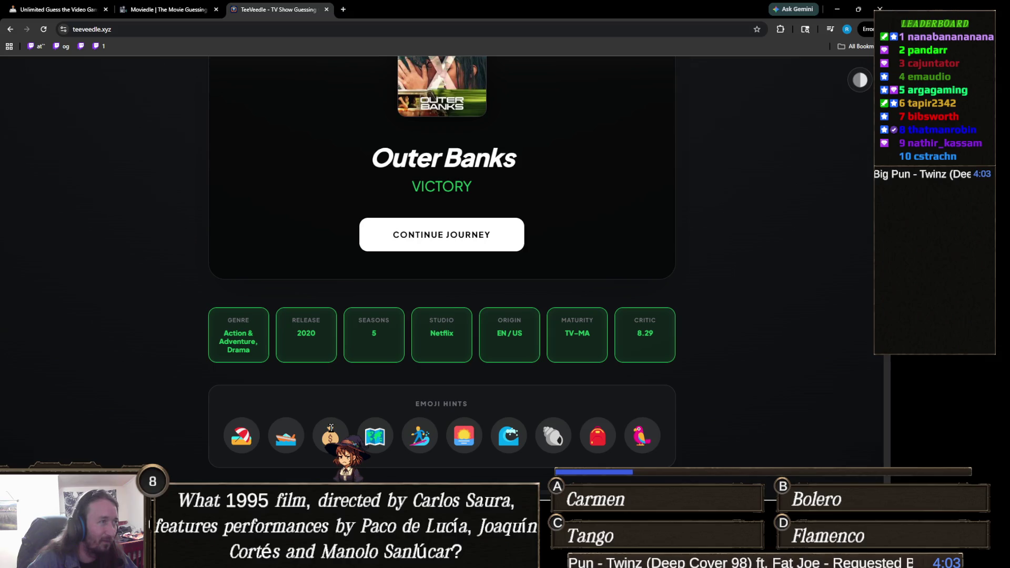
{"action": "scroll", "coordinate": [331, 427], "scroll_direction": "up", "scroll_amount": 1}
{"action": "scroll", "coordinate": [331, 427], "scroll_direction": "up", "scroll_amount": 2}
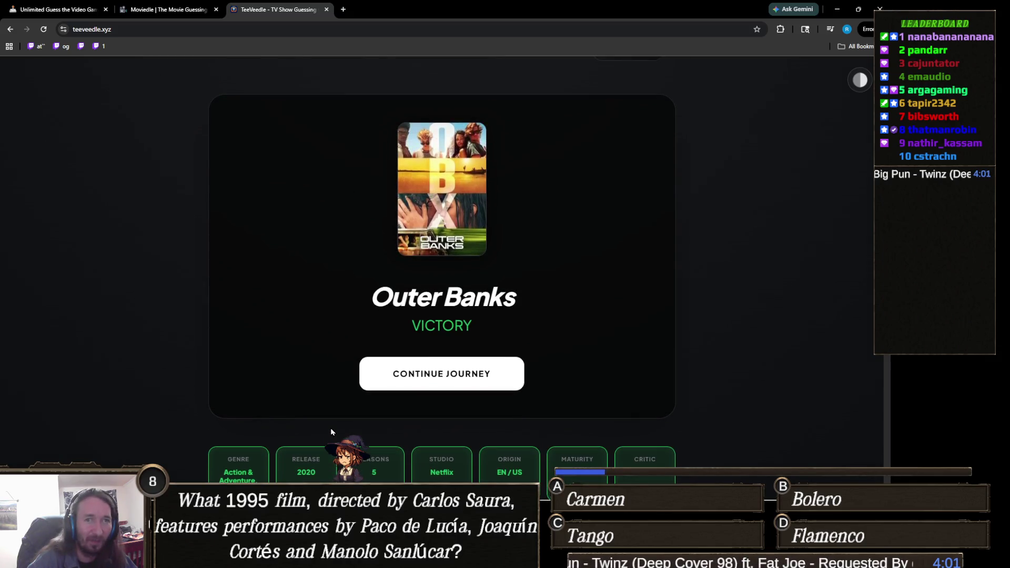